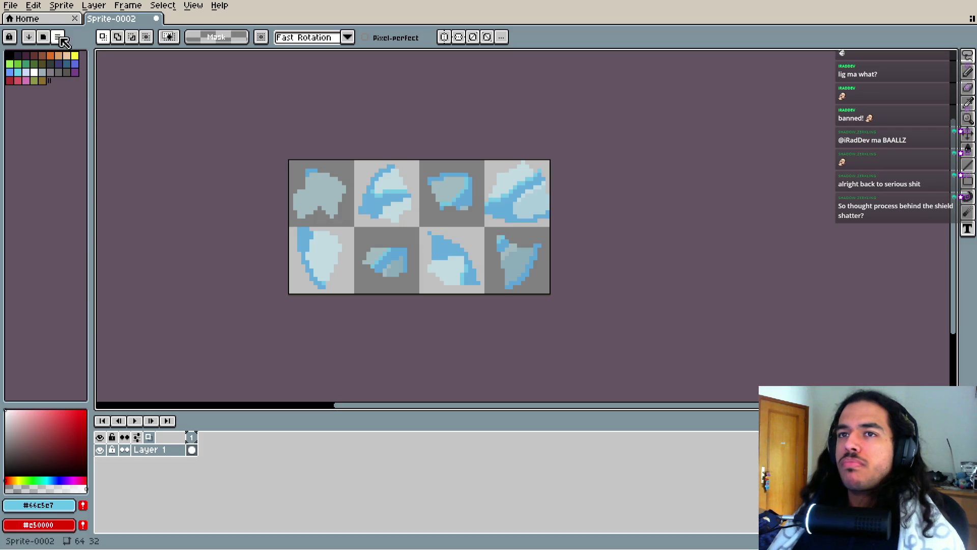
- Export the eight-frame shield-shard sheet from Aseprite as ShipShieldParticles.png
click(10, 5)
mouse_move(47, 113)
click(148, 112)
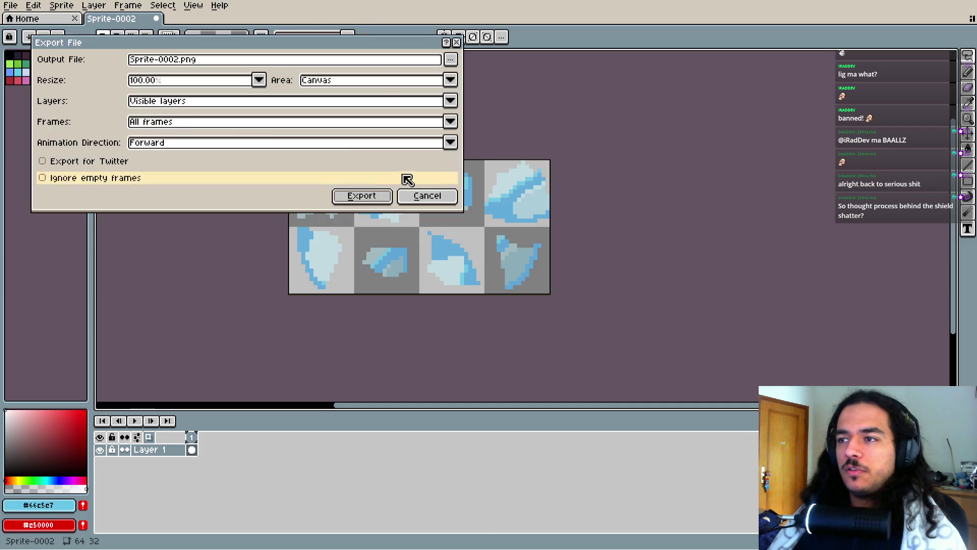
click(451, 59)
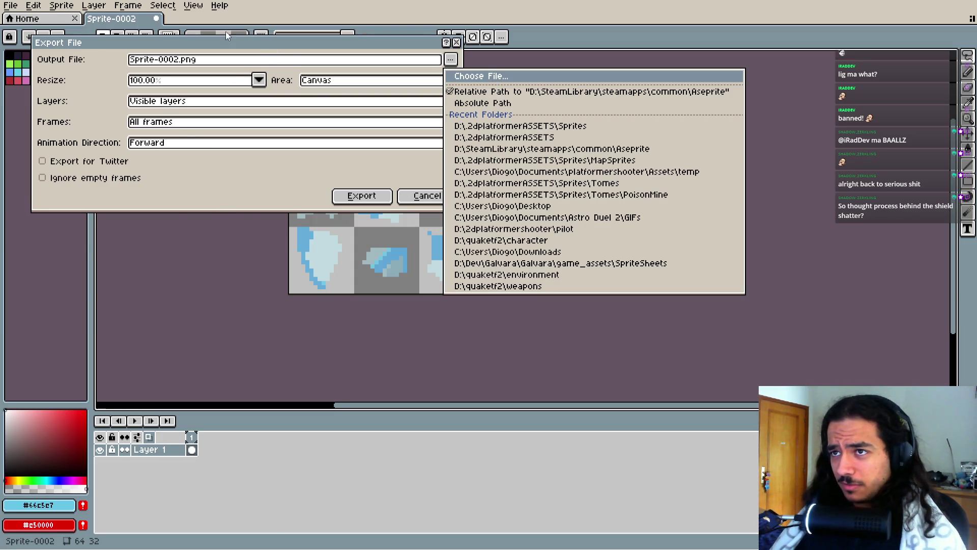
click(436, 250)
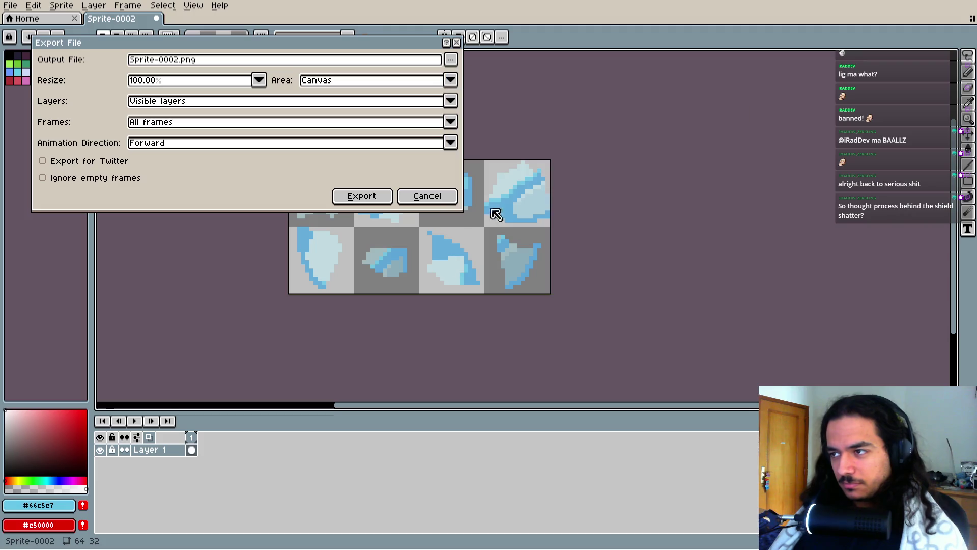
click(451, 60)
click(519, 133)
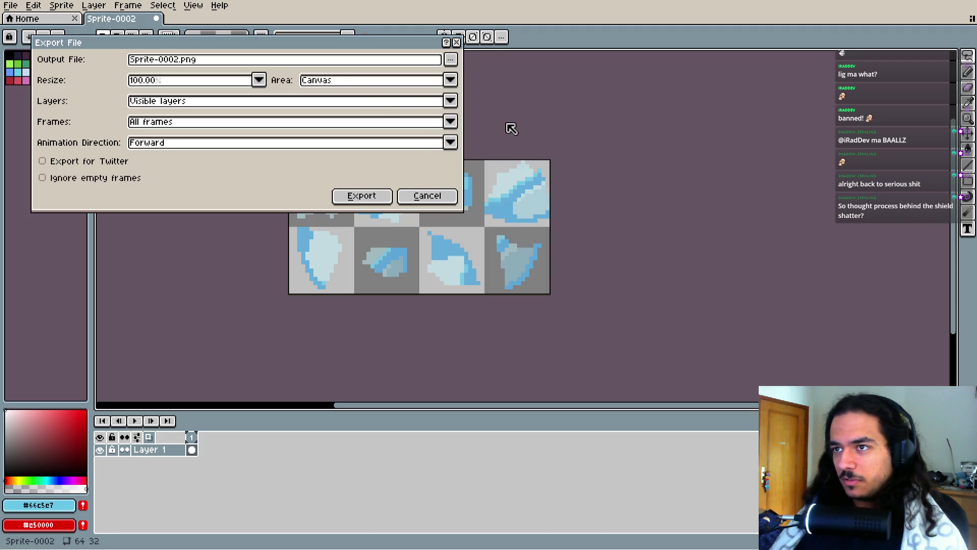
click(450, 59)
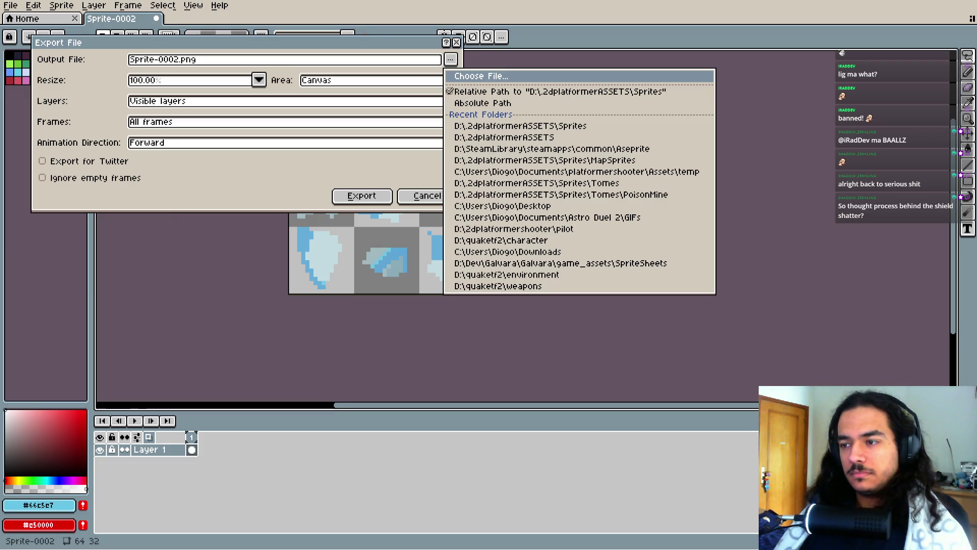
key(Return)
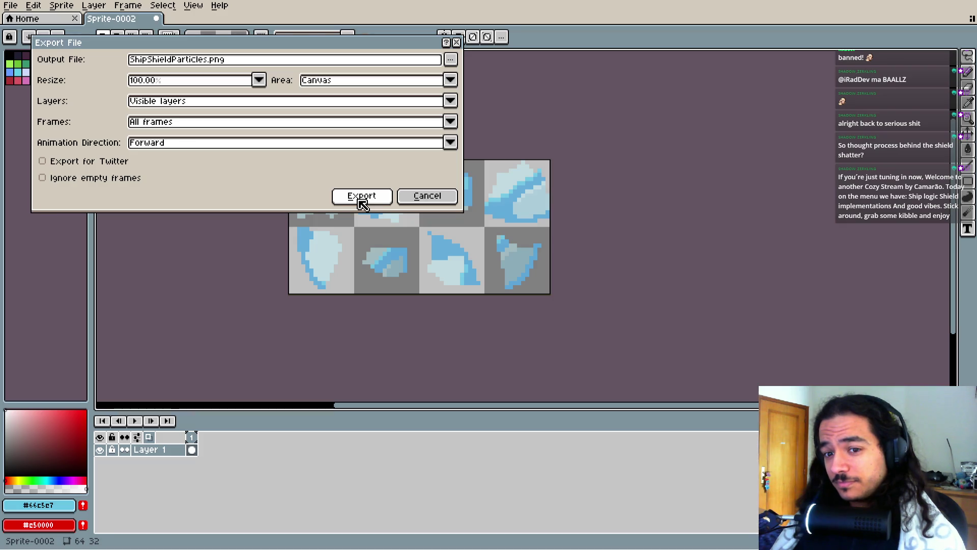
click(360, 200)
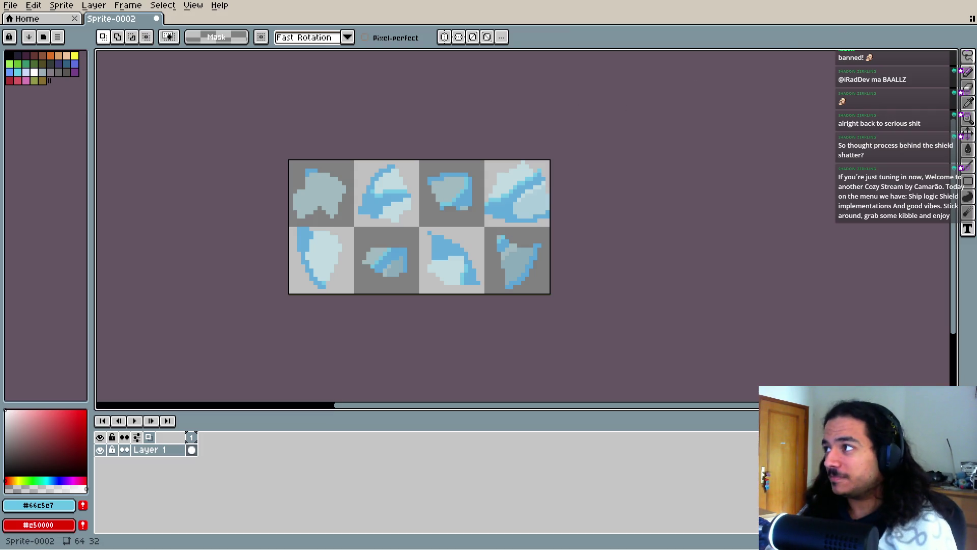
key(alt+Tab)
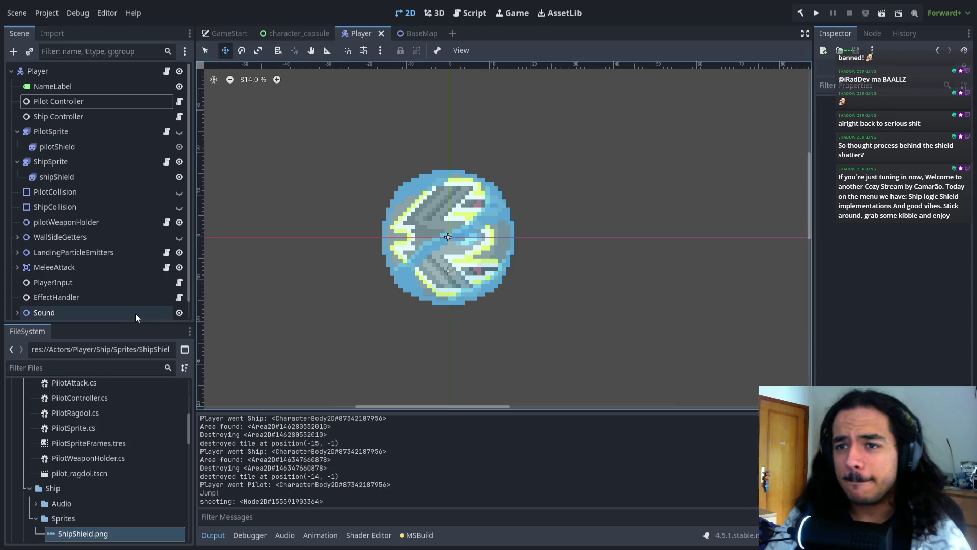
- Select the pilotShield node and add a GPUParticles2D child beneath it
click(69, 132)
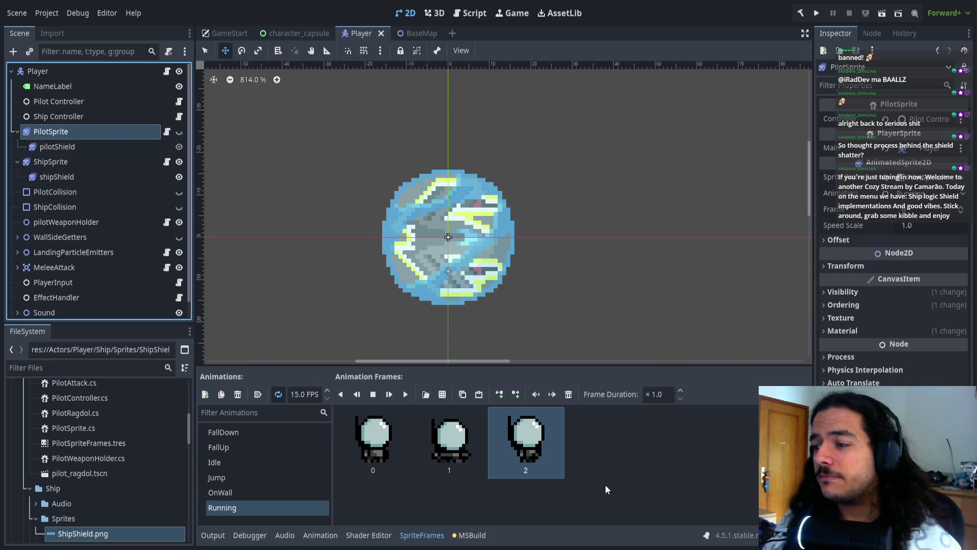
click(127, 161)
click(97, 146)
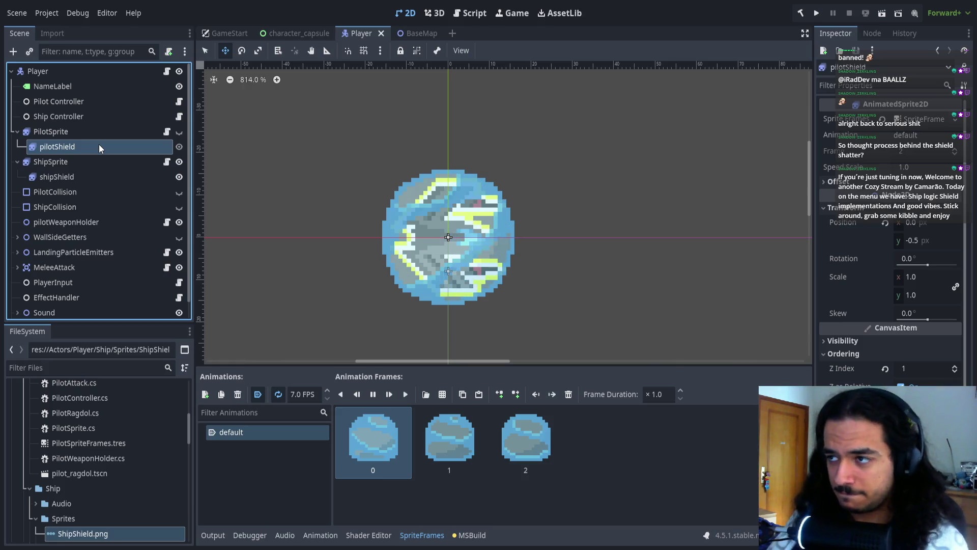
key(ctrl+v)
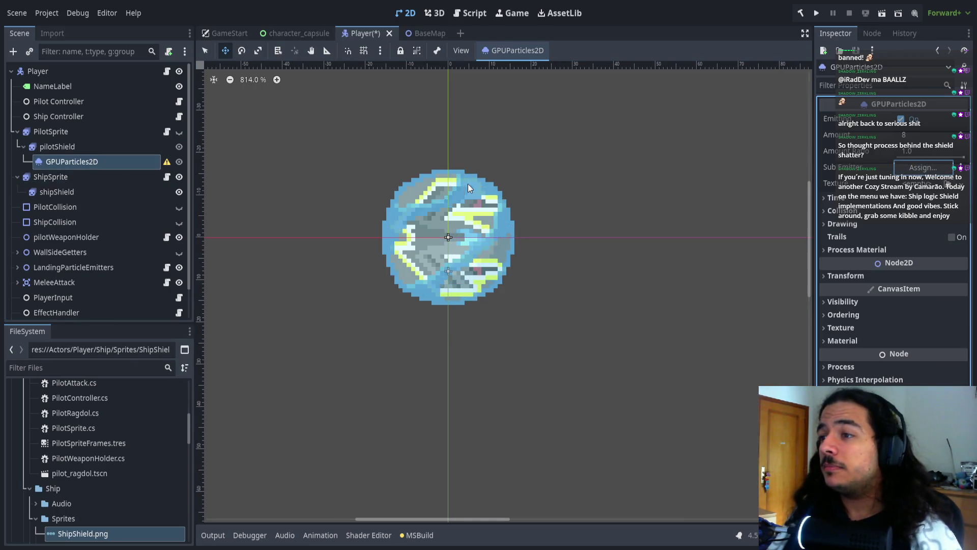
drag(72, 161, 924, 168)
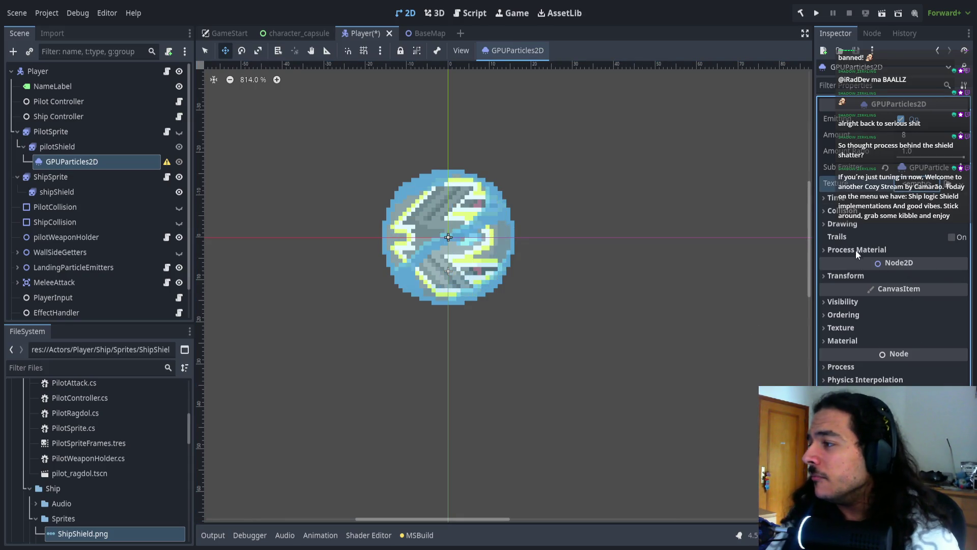
- Assign a new ParticleProcessMaterial as the GPUParticles2D node's Process Material
click(870, 341)
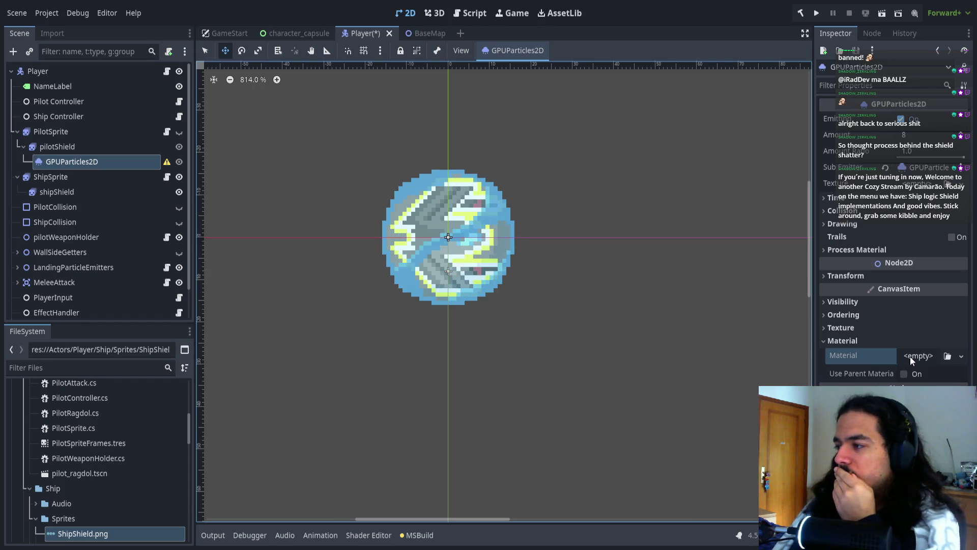
click(870, 249)
click(918, 264)
click(910, 298)
click(918, 265)
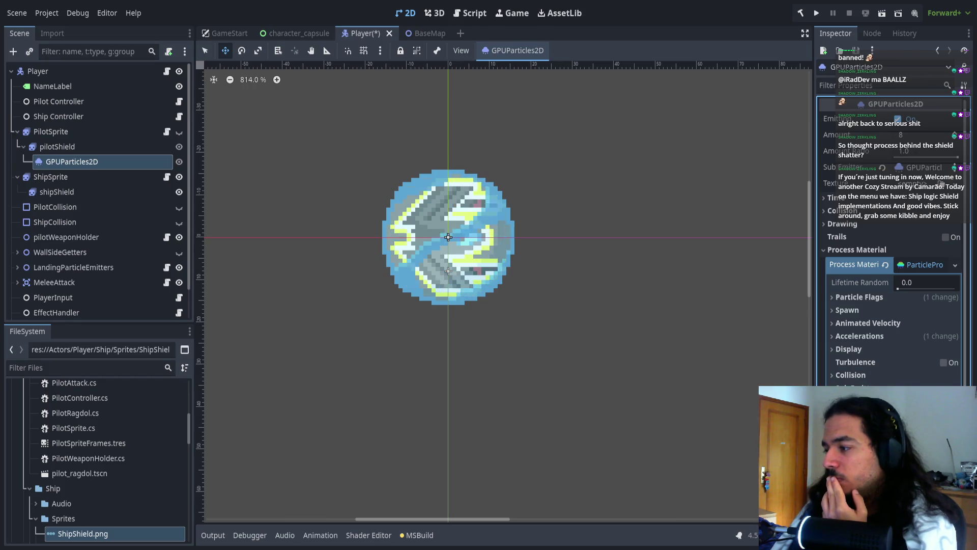
click(74, 372)
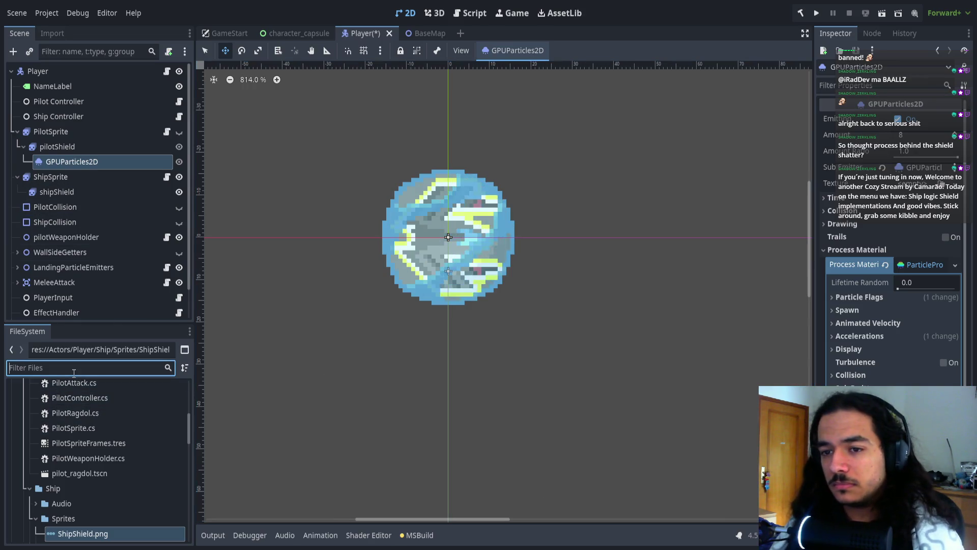
- Filter the FileSystem for 'explos' and open explosion_component.tscn
text(explos)
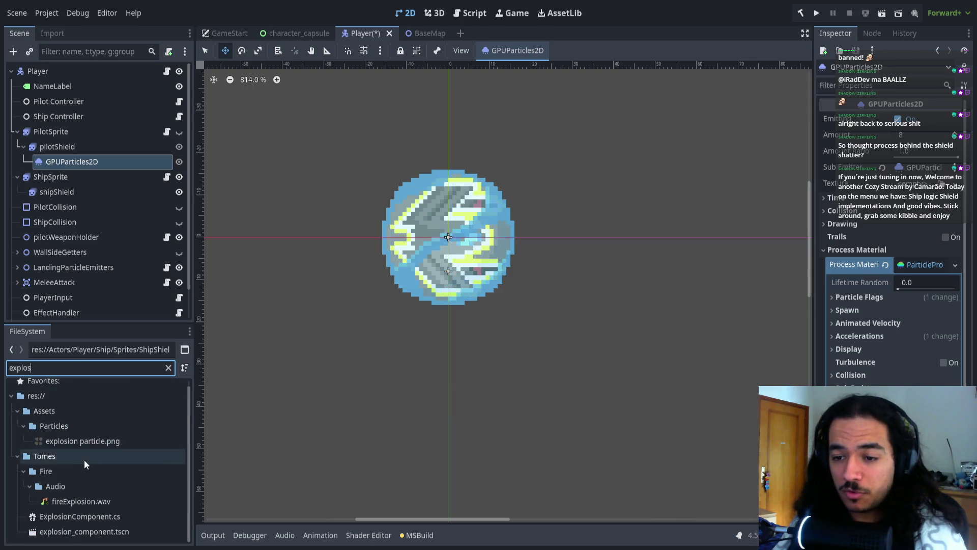
double_click(74, 532)
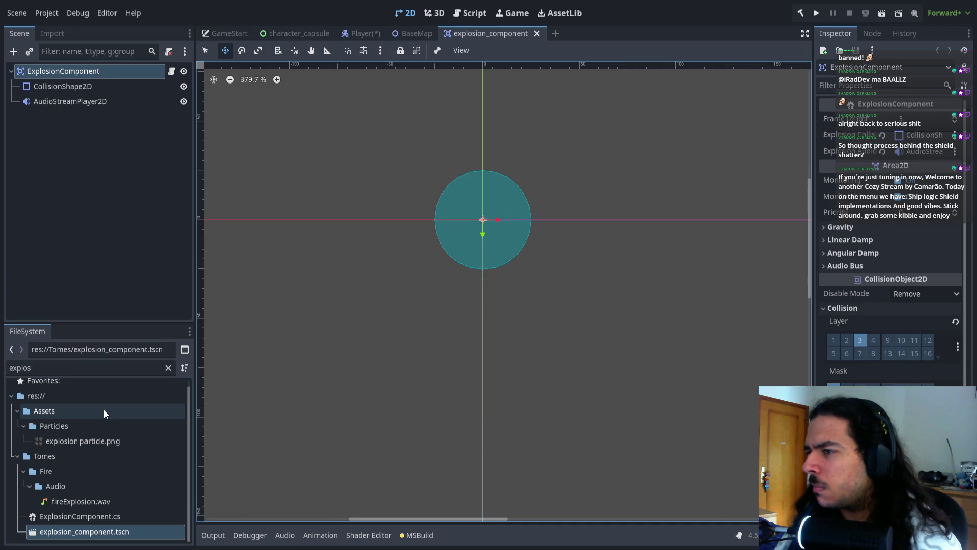
- Close explosion_component, filter for 'poison', and open PoisonMine.tscn
click(116, 372)
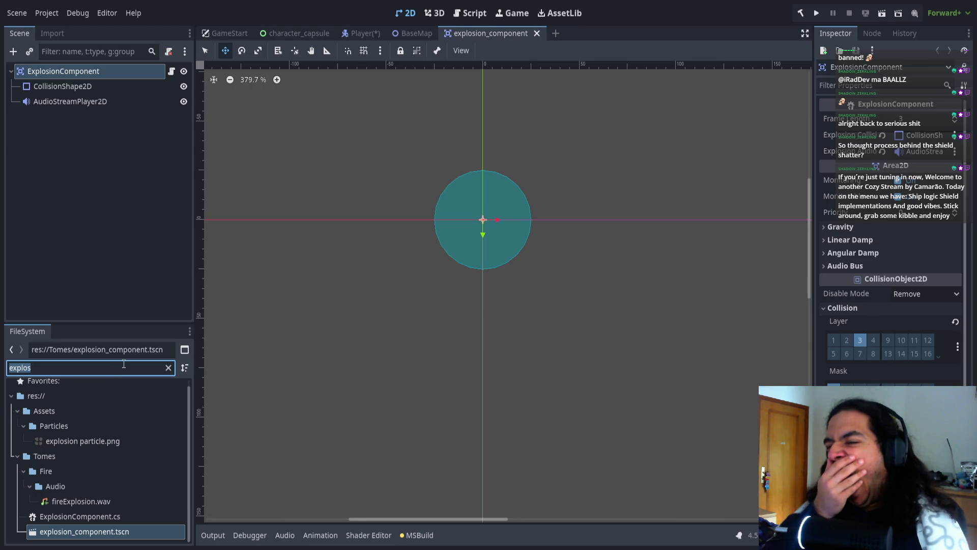
key(BackSpace)
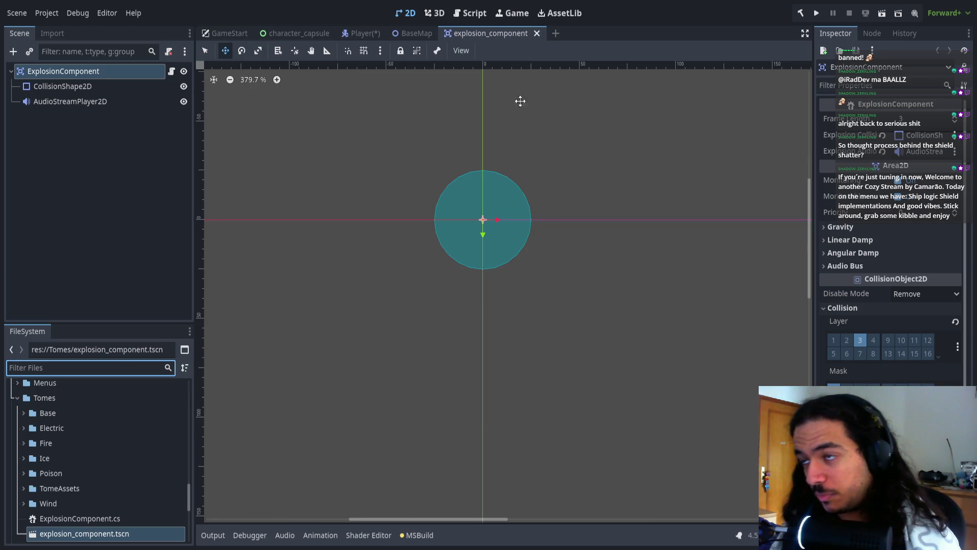
middle_click(475, 33)
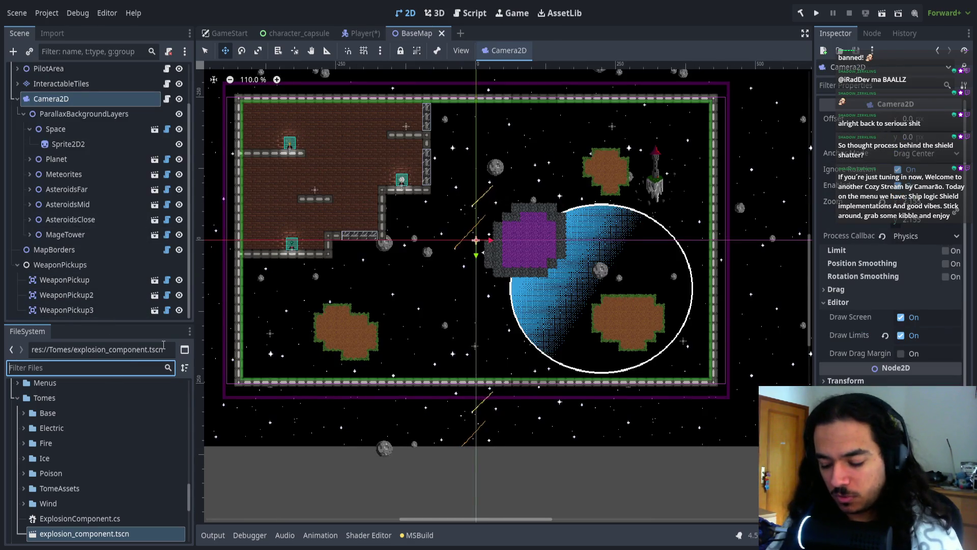
text(poison)
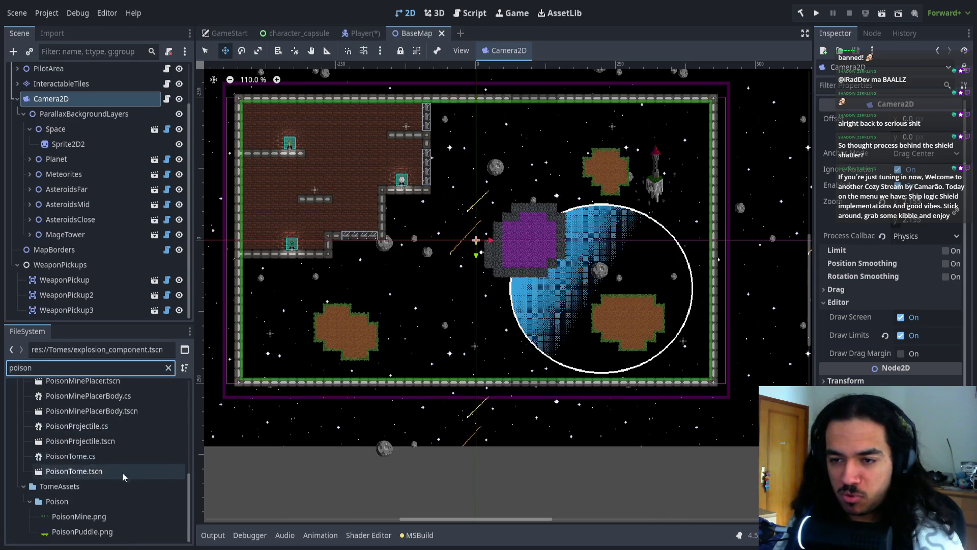
scroll(107, 425, up, 3)
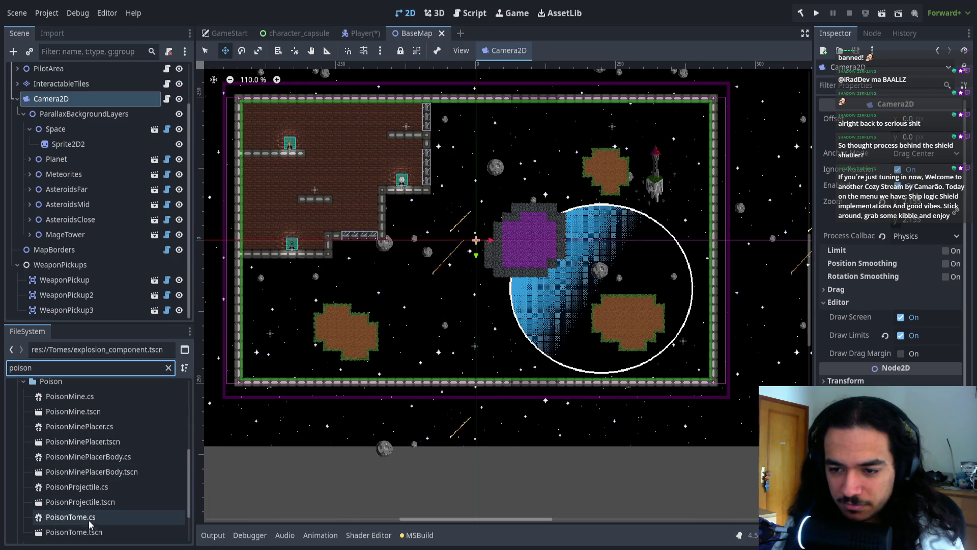
double_click(95, 414)
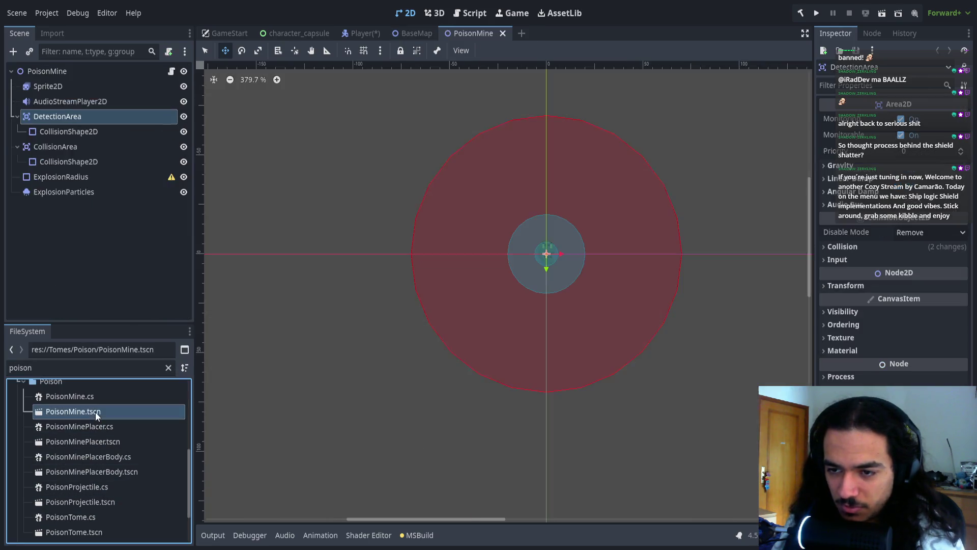
- Review ExplosionParticles' texture and material, then close PoisonMine and return to Player
click(79, 191)
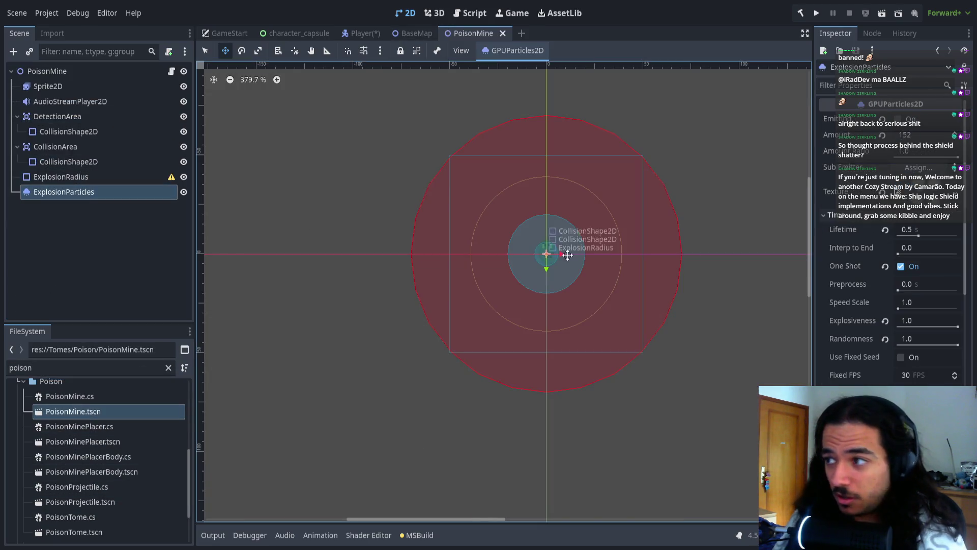
click(899, 191)
scroll(868, 346, down, 10)
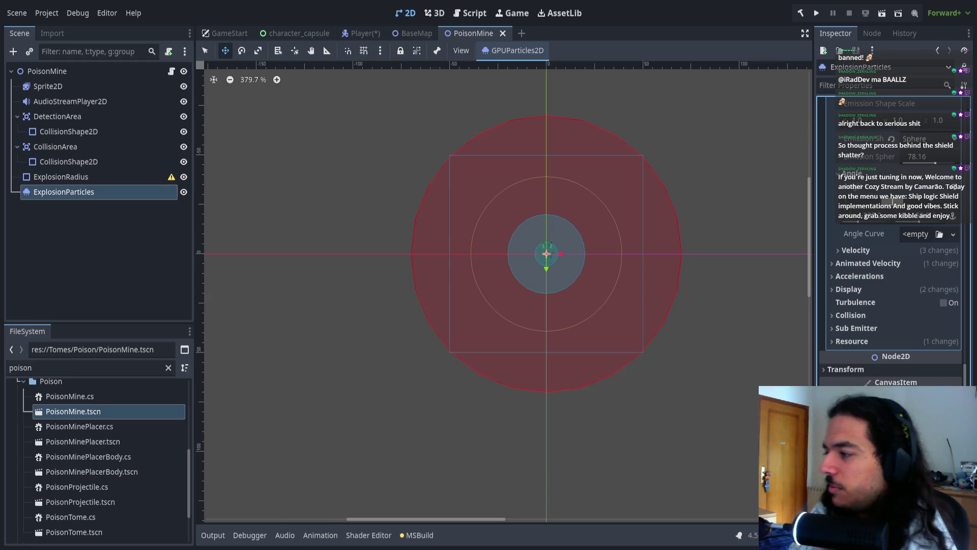
scroll(869, 345, down, 3)
scroll(868, 345, down, 6)
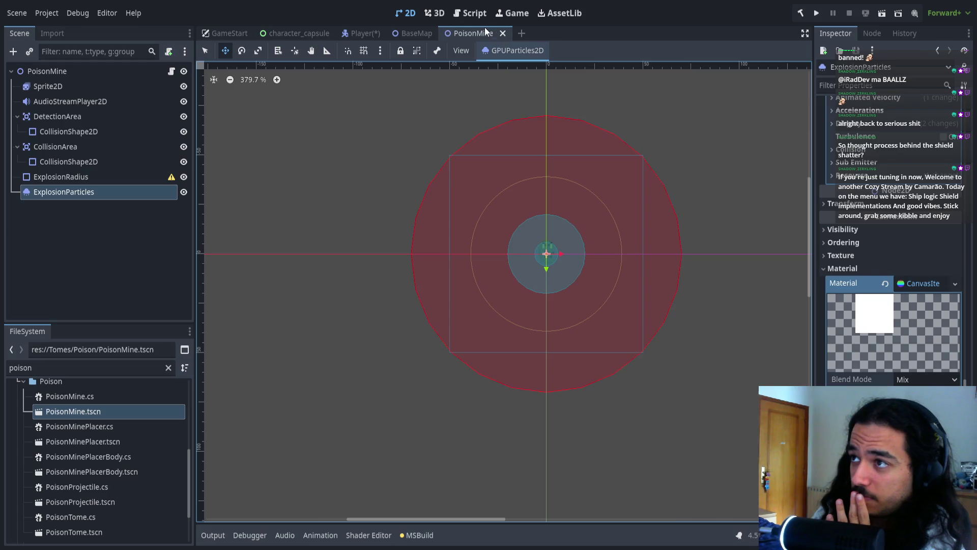
click(503, 34)
click(366, 33)
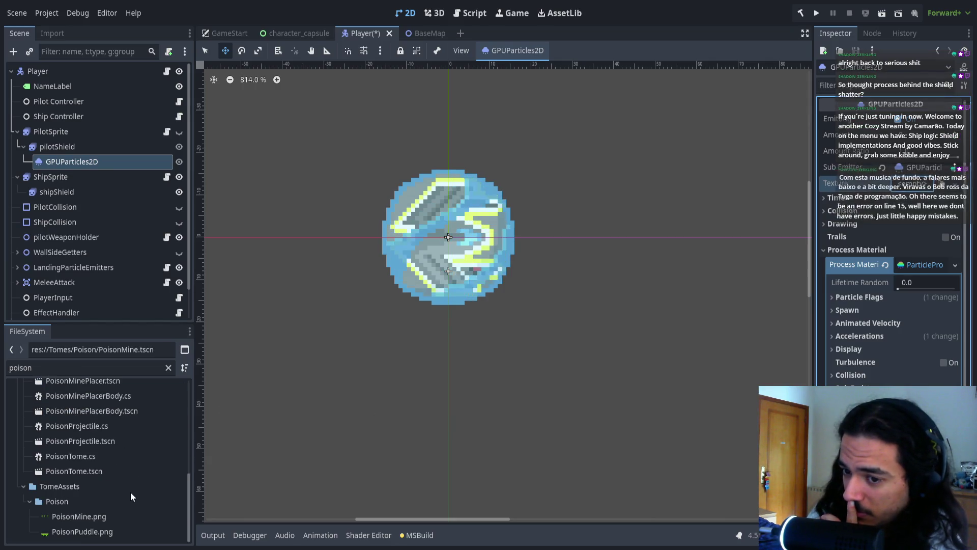
- Filter the FileSystem for 'shield' and briefly check the particle display settings
scroll(109, 488, up, 4)
scroll(80, 430, up, 5)
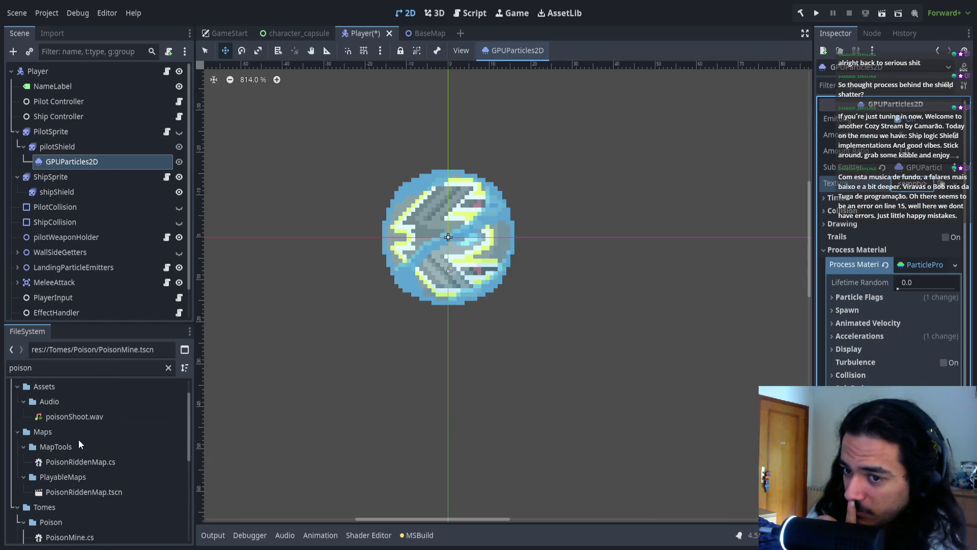
click(67, 367)
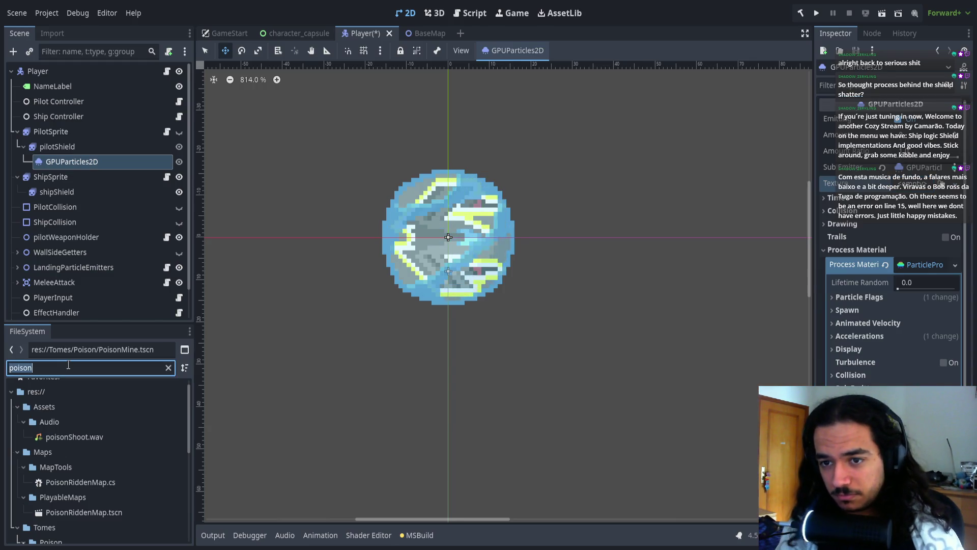
text(shield)
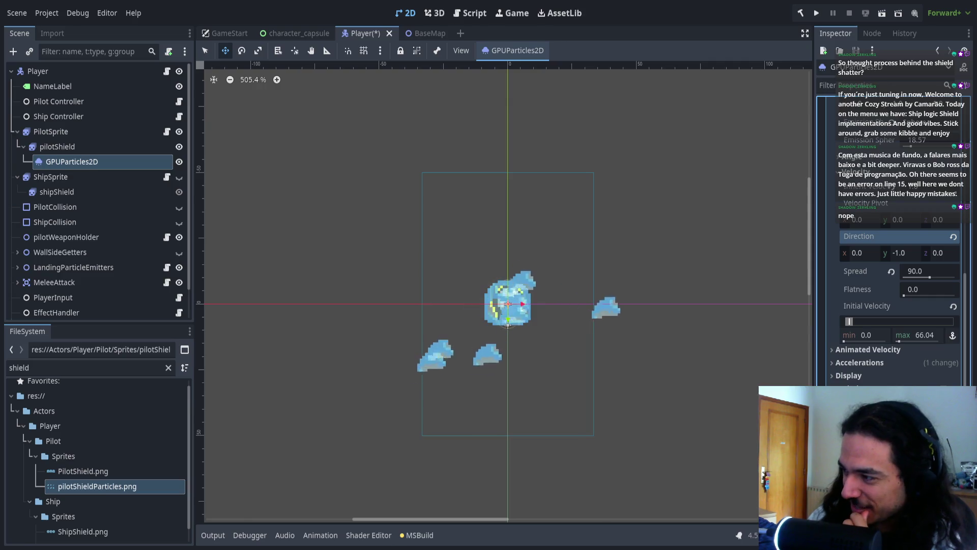
scroll(896, 230, up, 1)
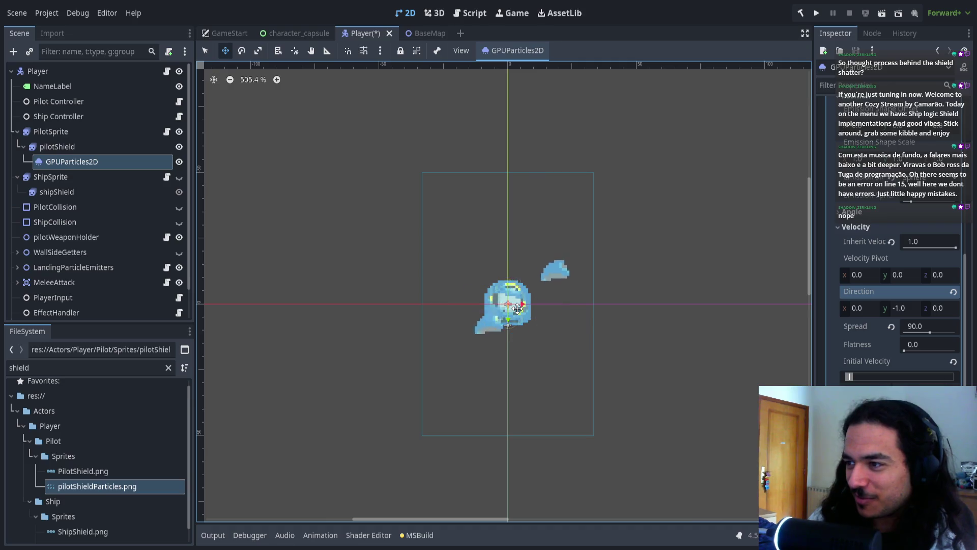
scroll(896, 280, down, 1)
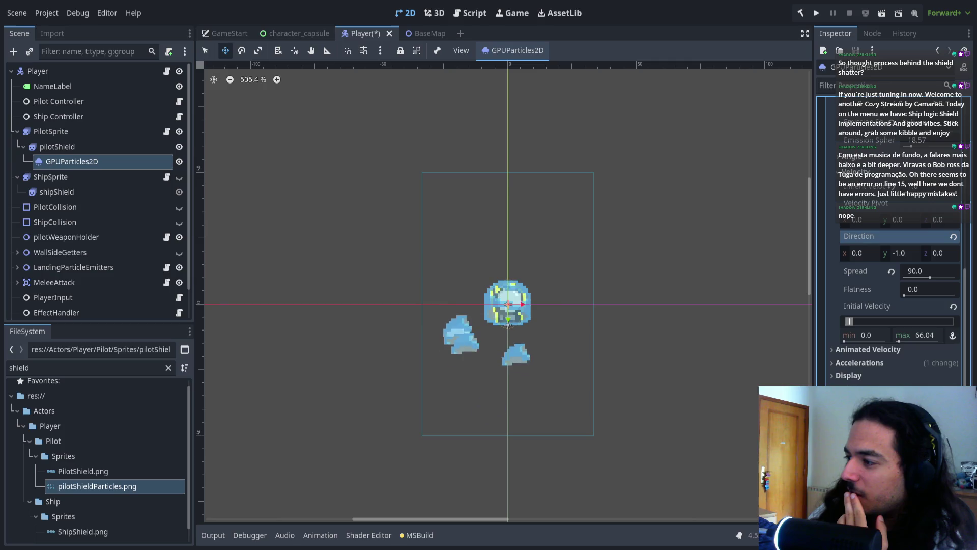
click(870, 375)
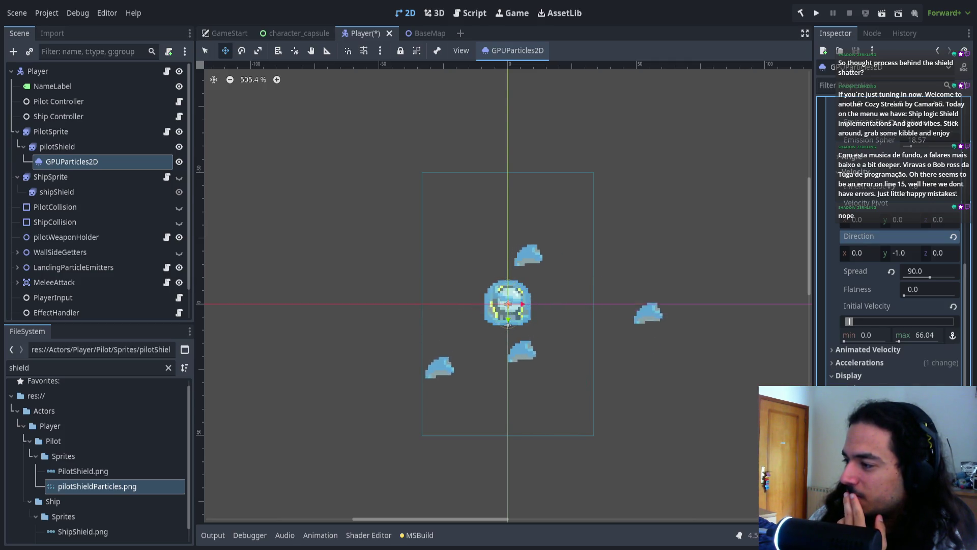
click(866, 375)
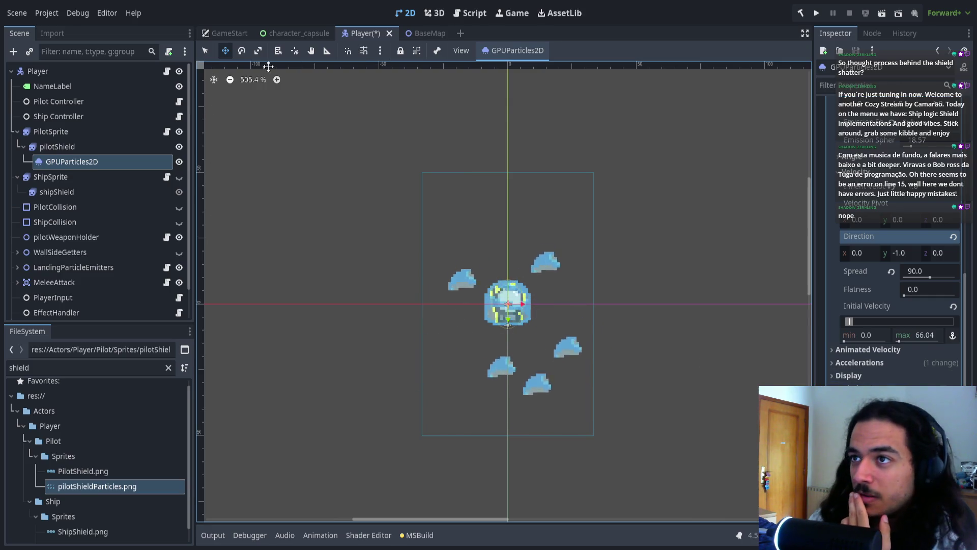
- Filter the files for 'poison mine' and open the PoisonMine scene
double_click(104, 367)
key(BackSpace)
text(poison i)
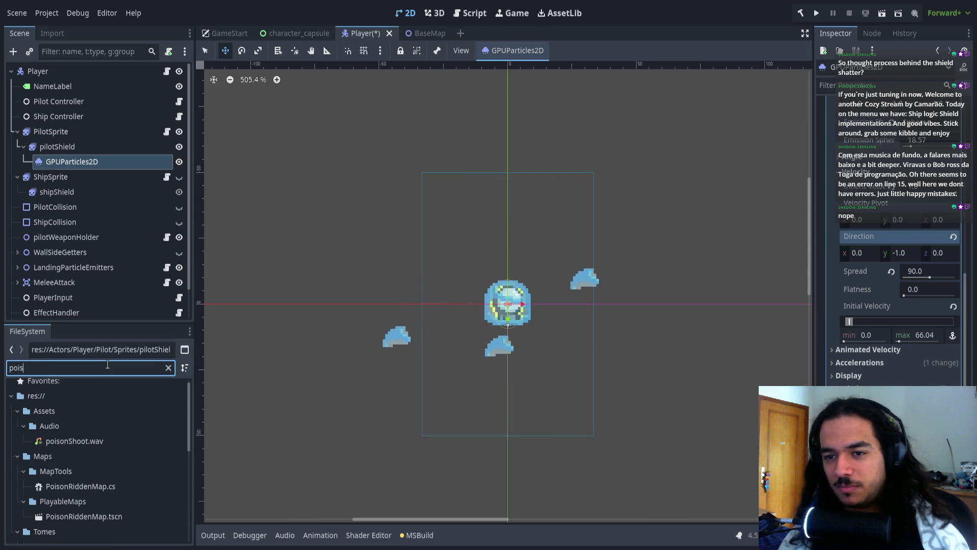
key(BackSpace)
text(mine)
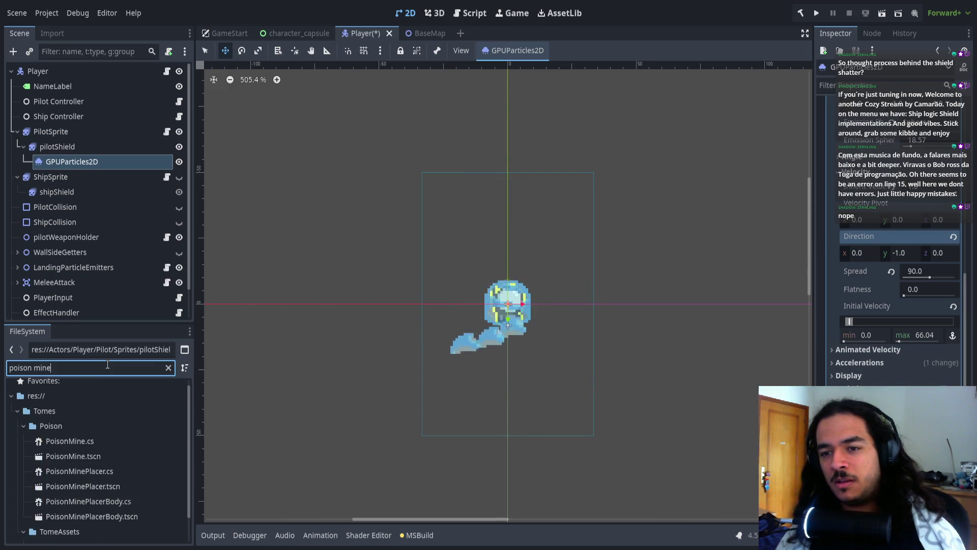
double_click(80, 459)
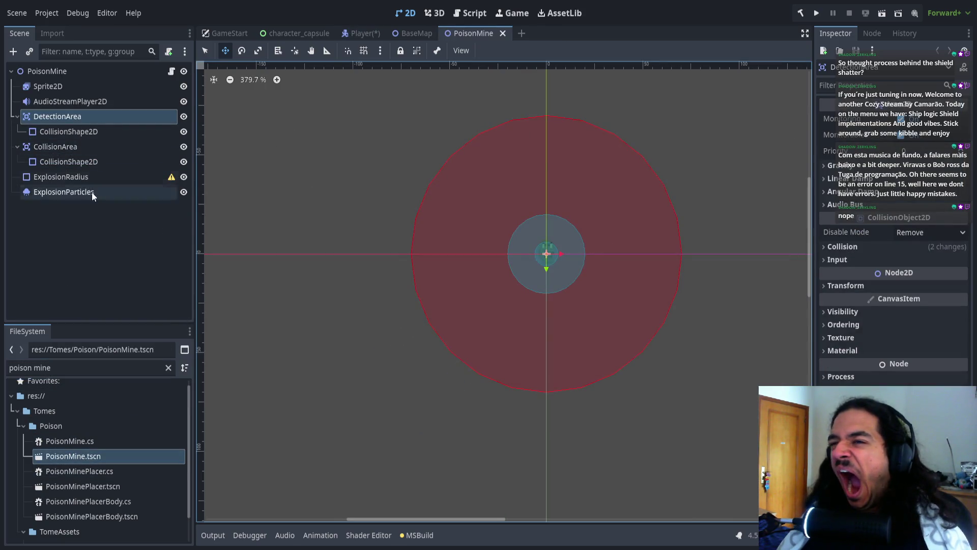
- Inspect the PoisonMine ExplosionParticles settings in the Inspector
click(59, 194)
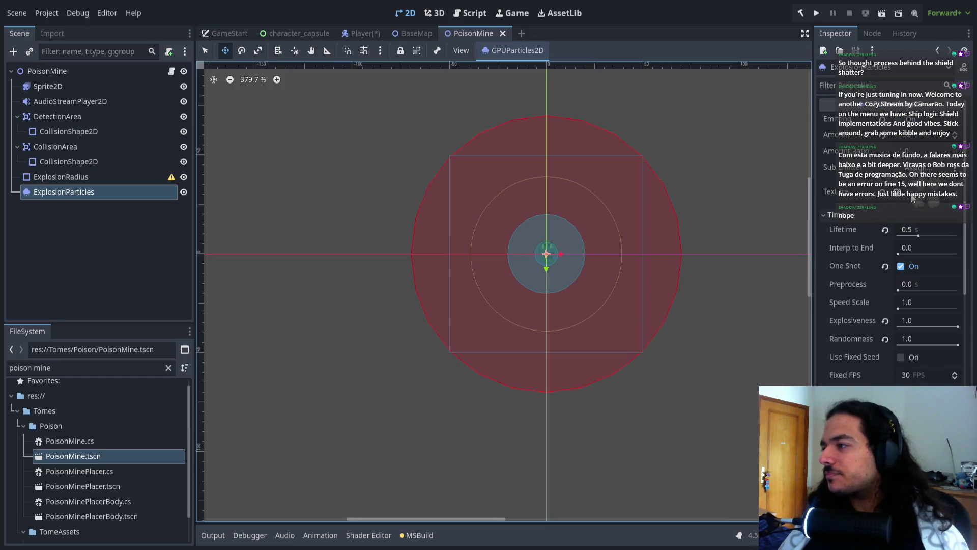
scroll(887, 355, down, 10)
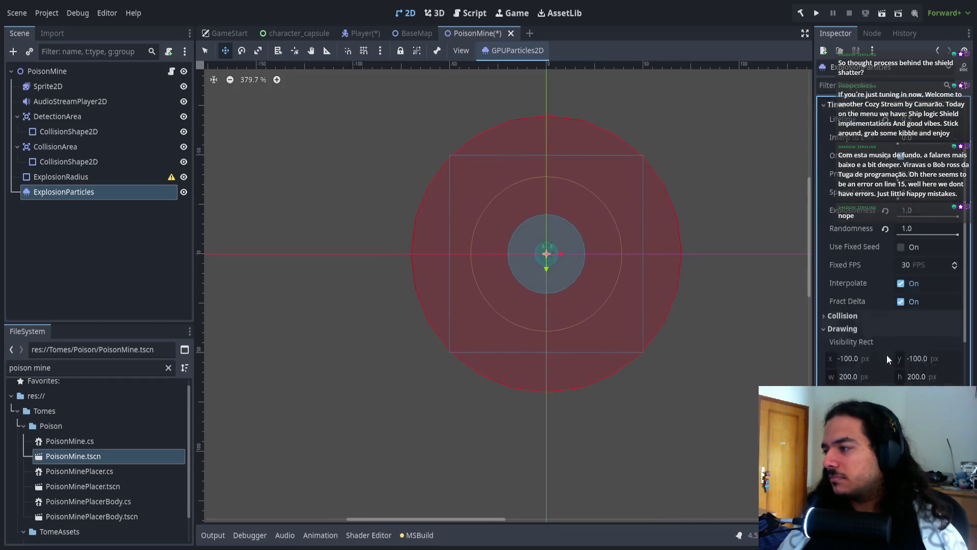
click(852, 342)
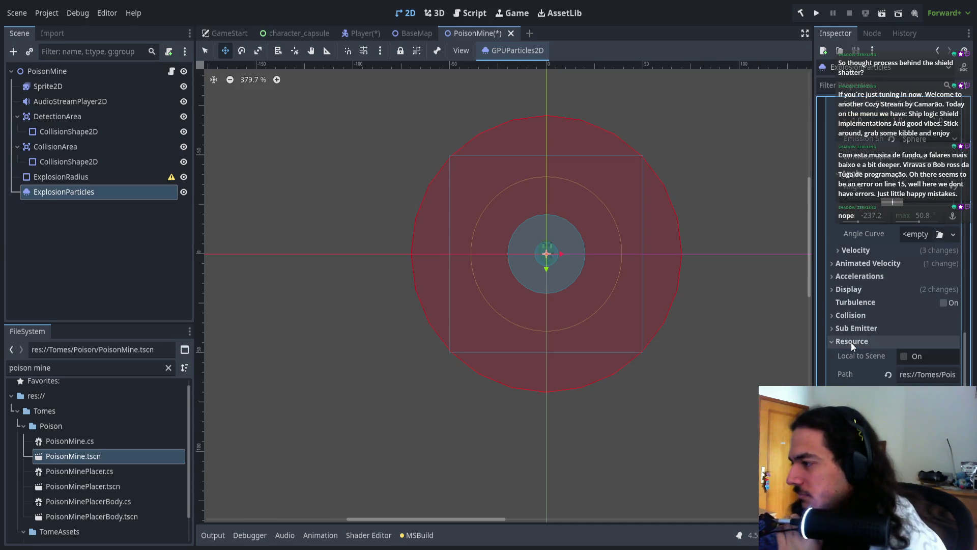
click(851, 343)
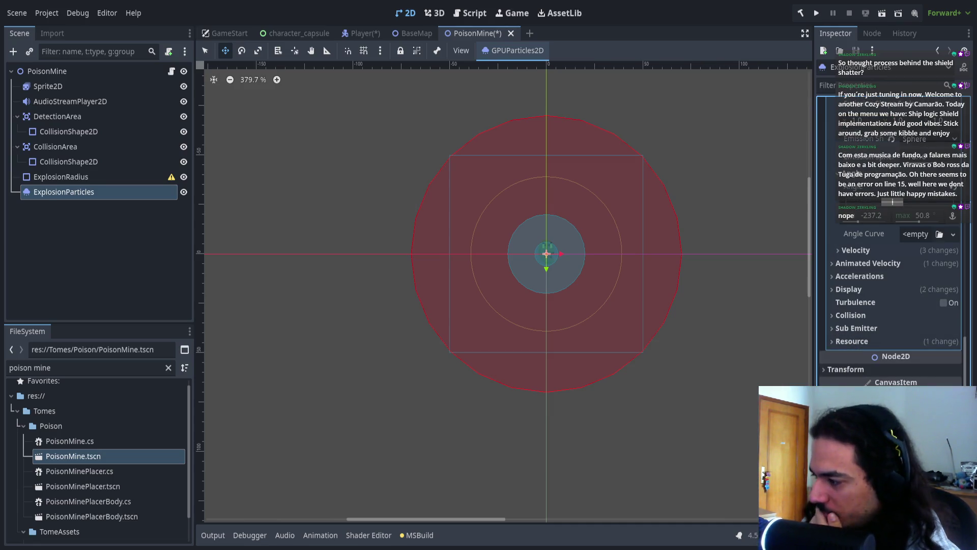
scroll(891, 254, down, 5)
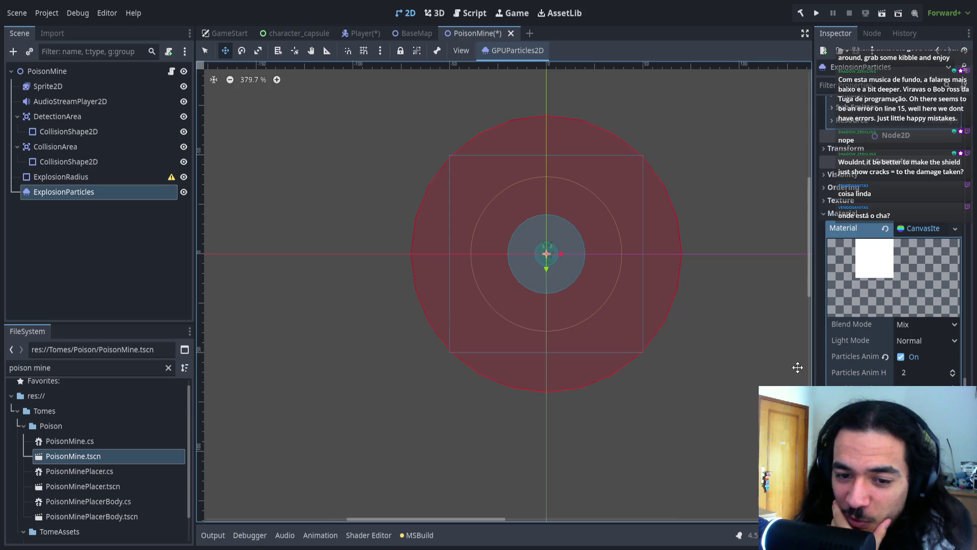
scroll(873, 344, up, 5)
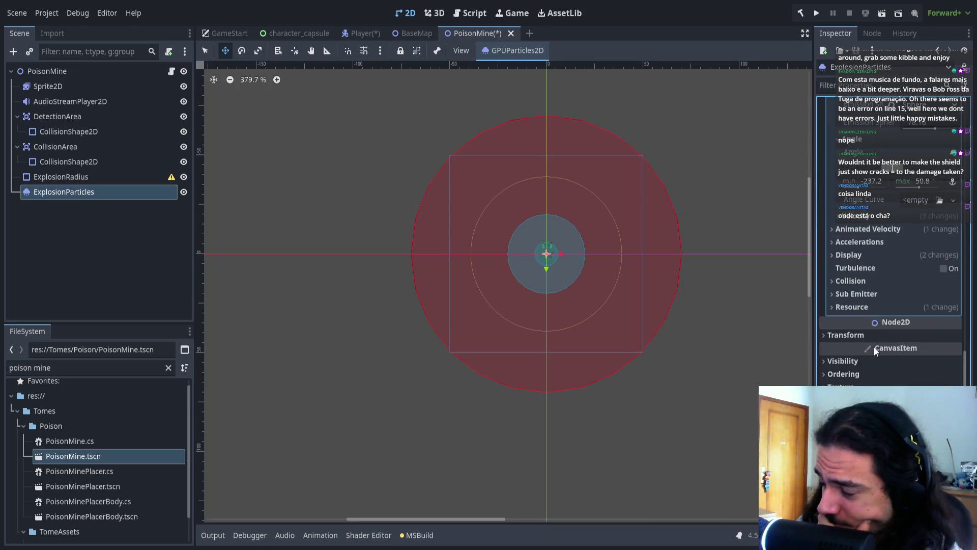
scroll(874, 345, up, 5)
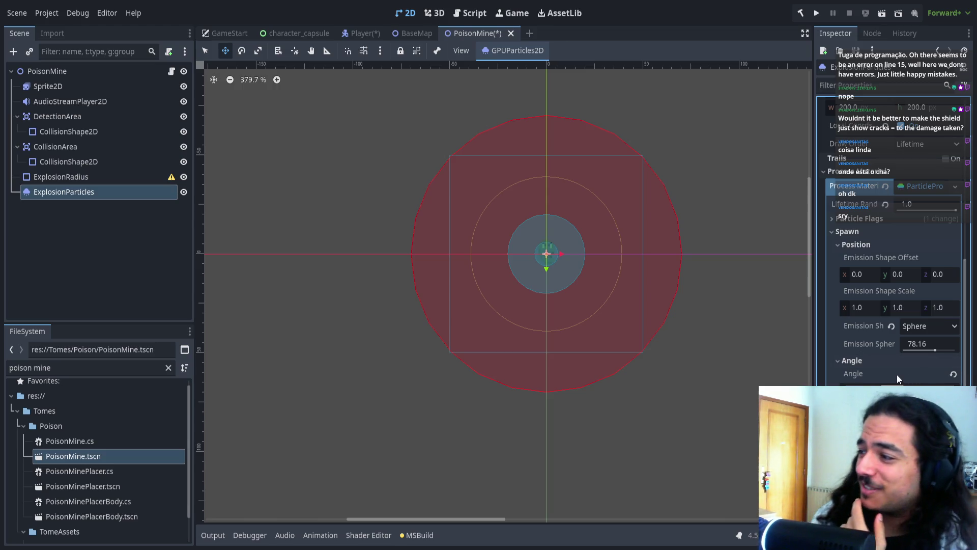
scroll(907, 371, up, 3)
scroll(907, 371, up, 5)
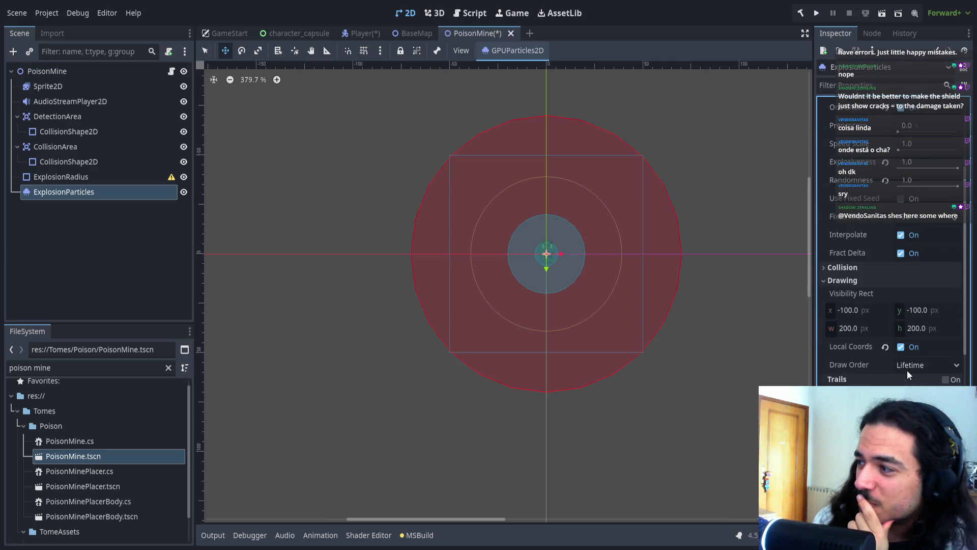
scroll(907, 371, up, 3)
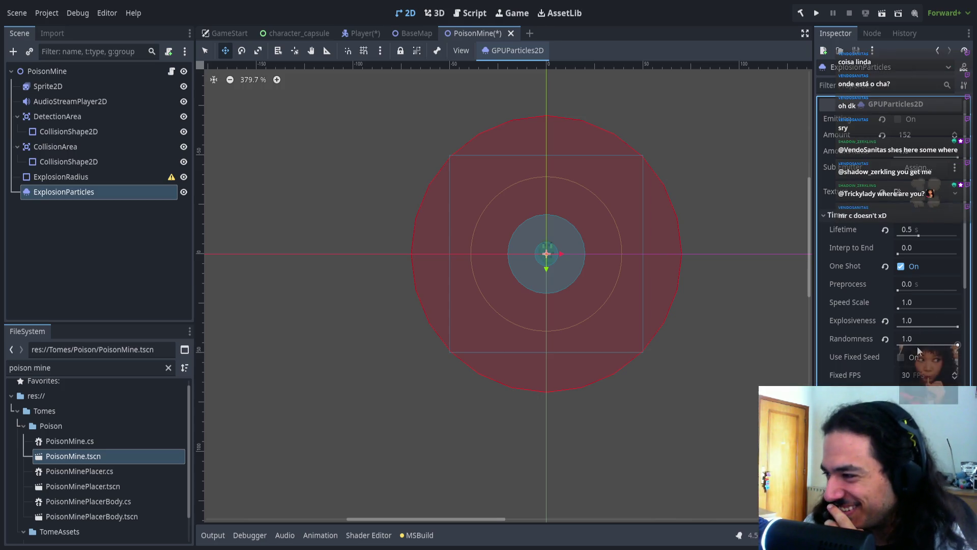
- Raise the Player shield particles' Randomness to 1.0, comparing against PoisonMine
click(364, 34)
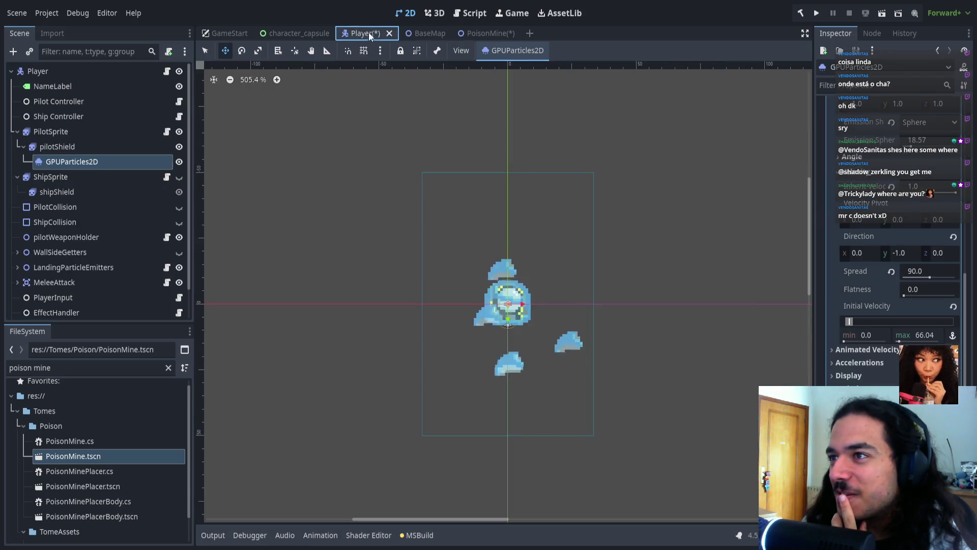
scroll(894, 280, up, 10)
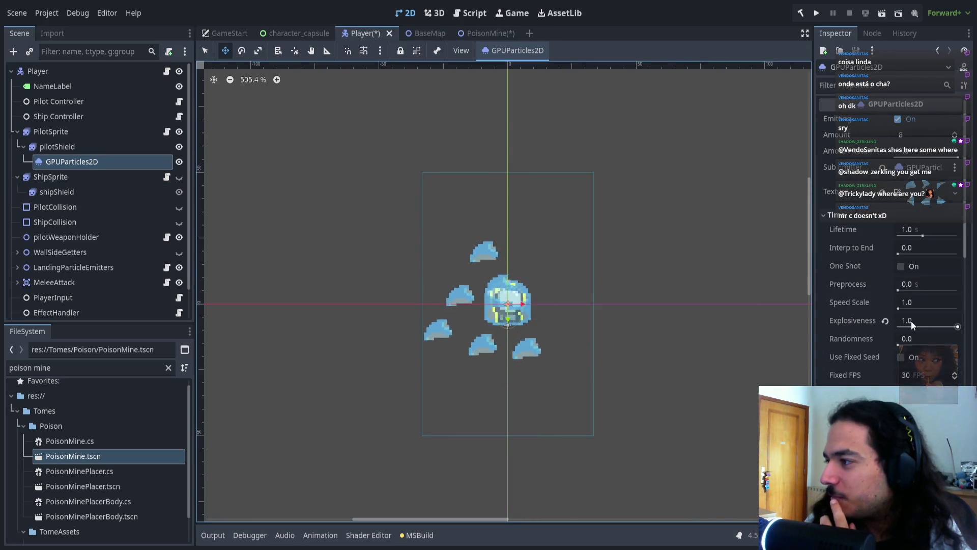
drag(899, 345, 959, 346)
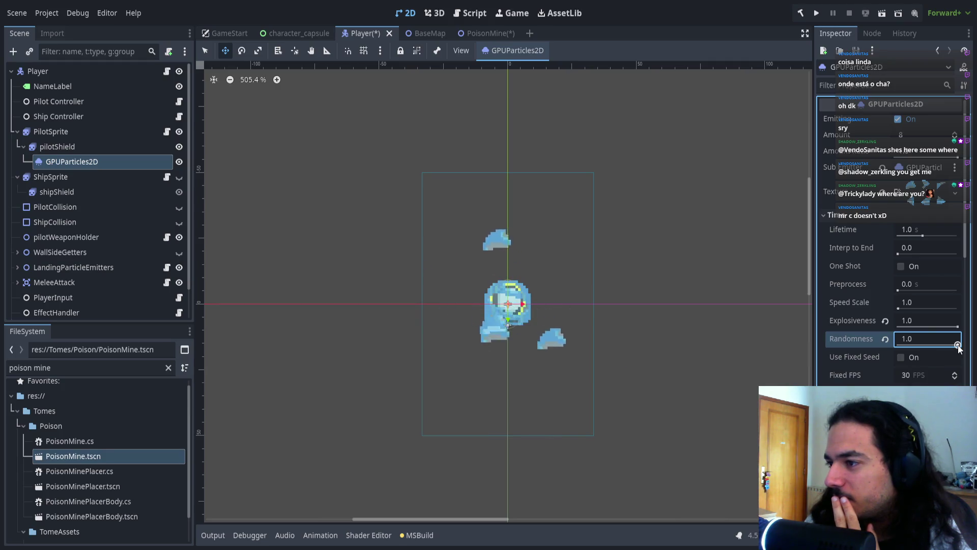
click(484, 33)
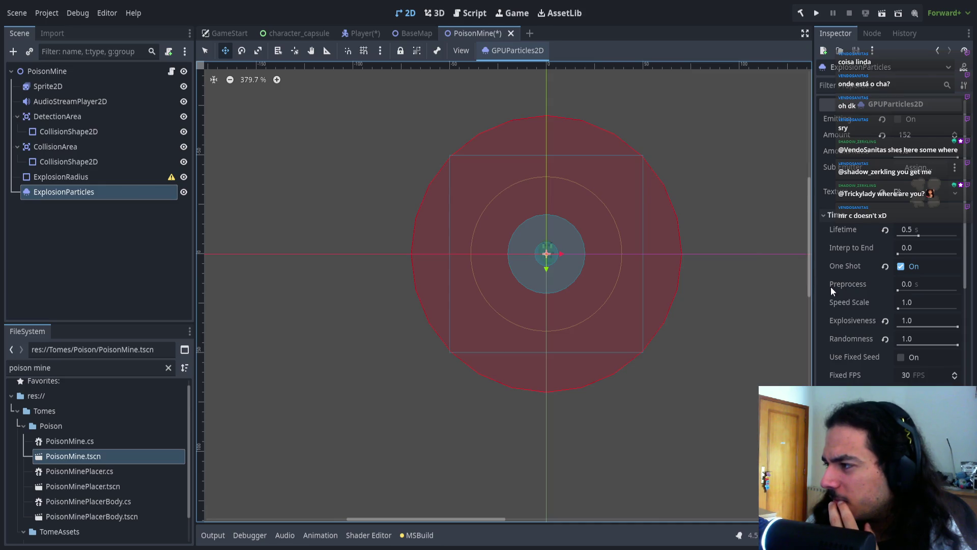
click(363, 32)
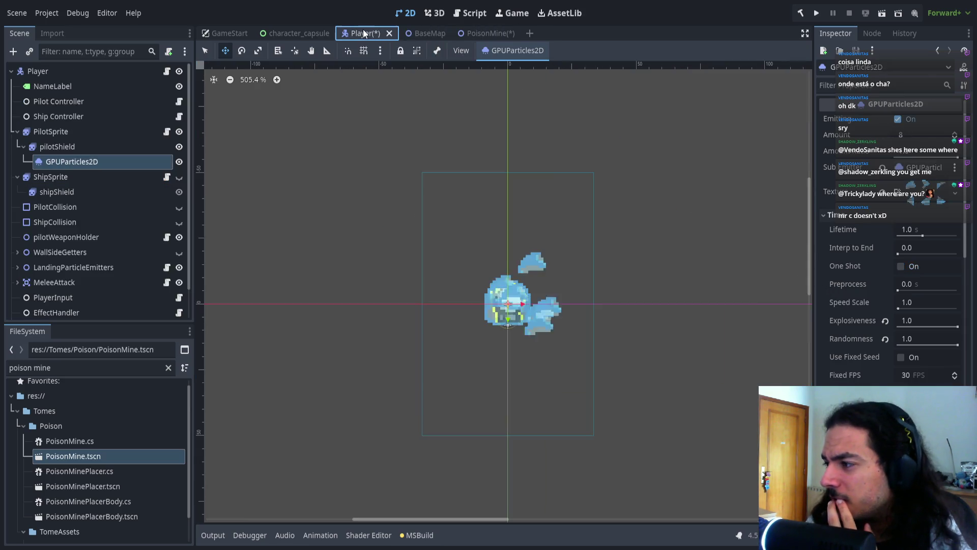
- Check PoisonMine's colour curve and animation speed settings, then return to Player
click(493, 29)
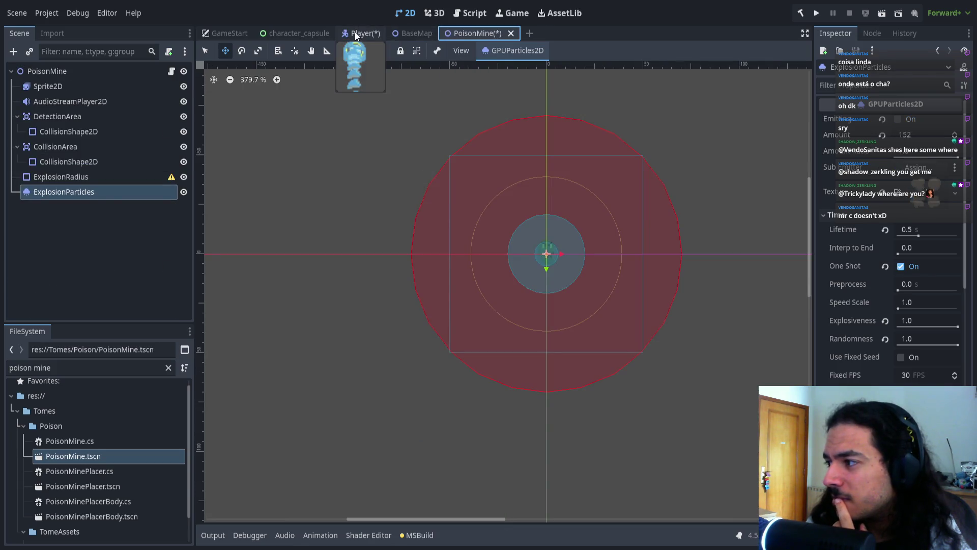
click(355, 31)
click(496, 36)
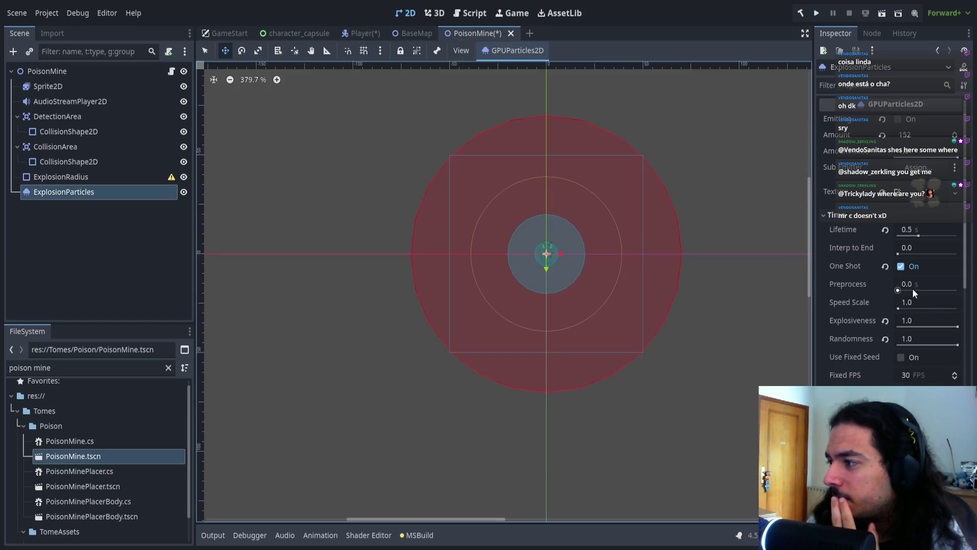
scroll(911, 284, down, 3)
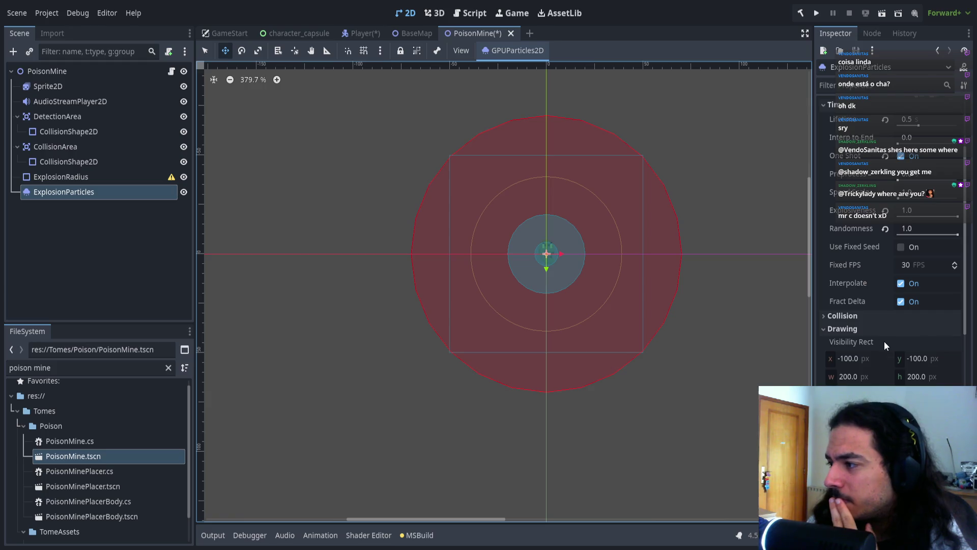
scroll(885, 343, down, 8)
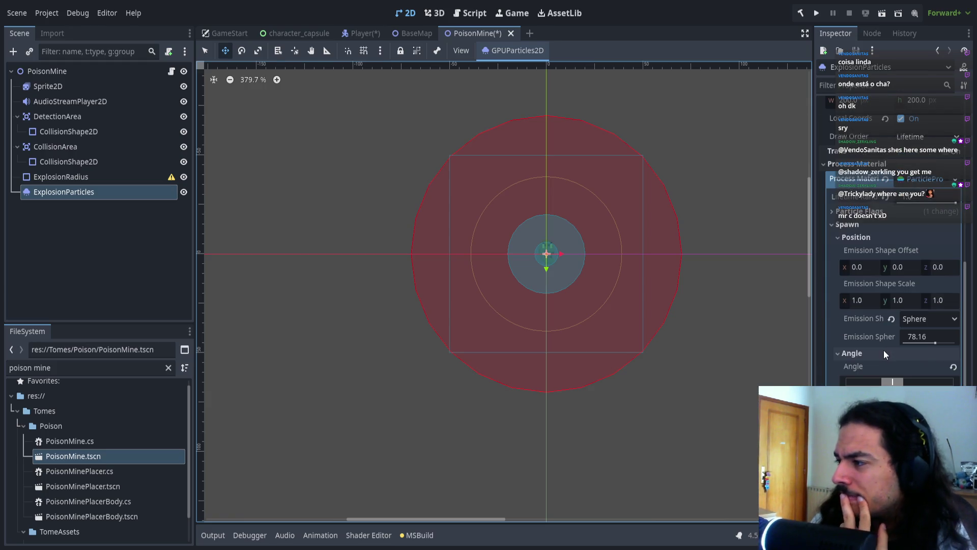
scroll(884, 349, down, 2)
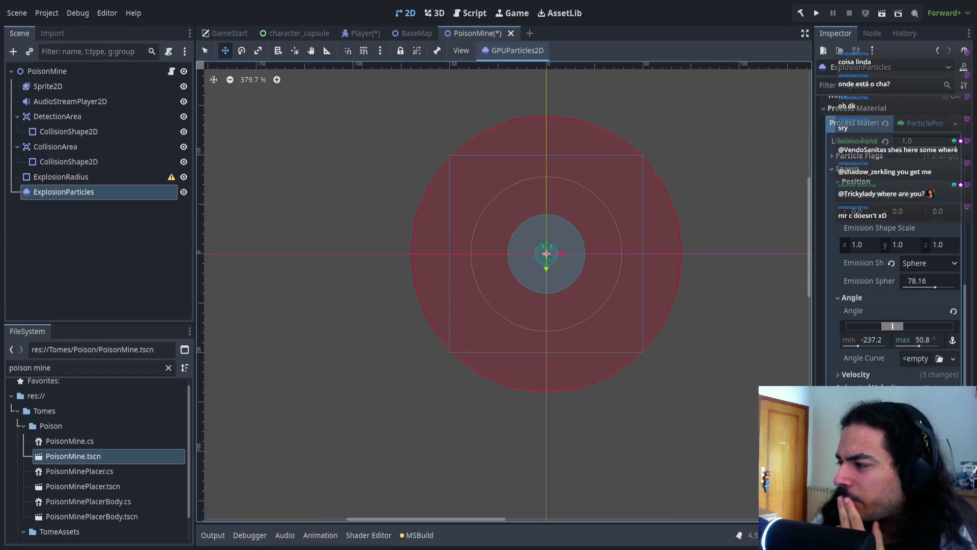
click(865, 310)
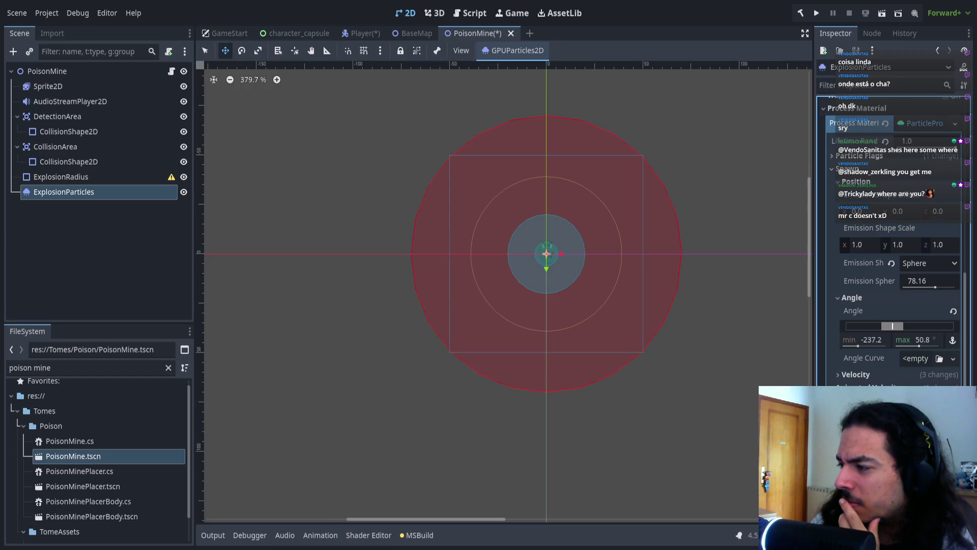
scroll(891, 285, down, 5)
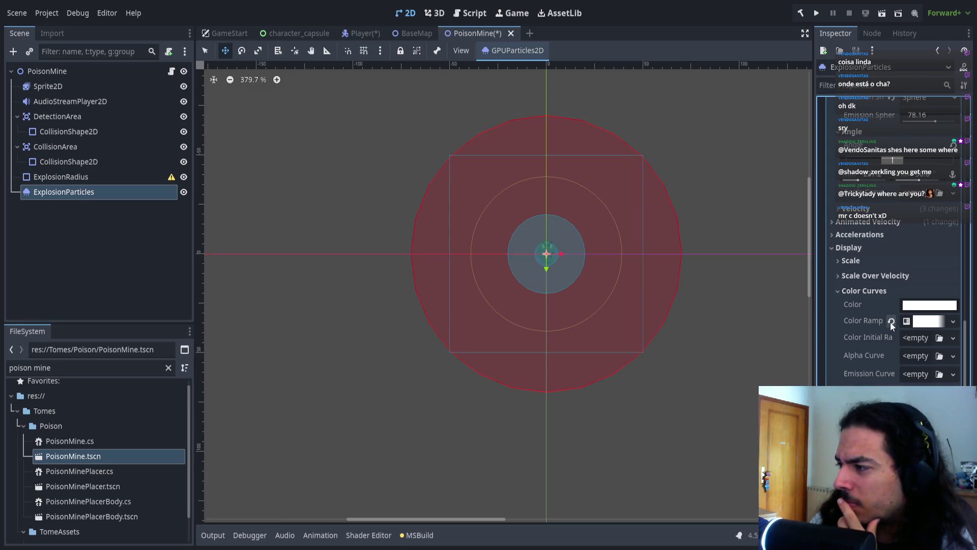
click(860, 289)
click(858, 321)
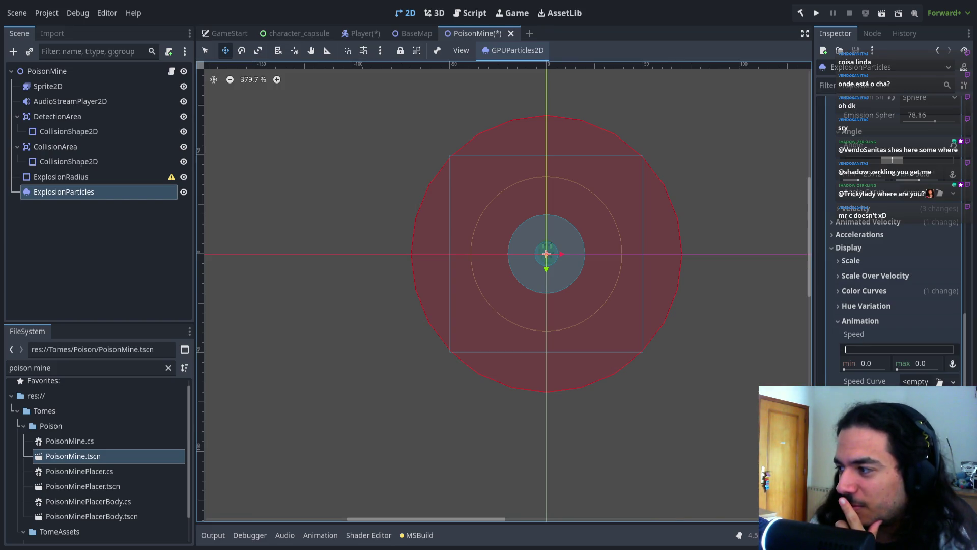
click(358, 32)
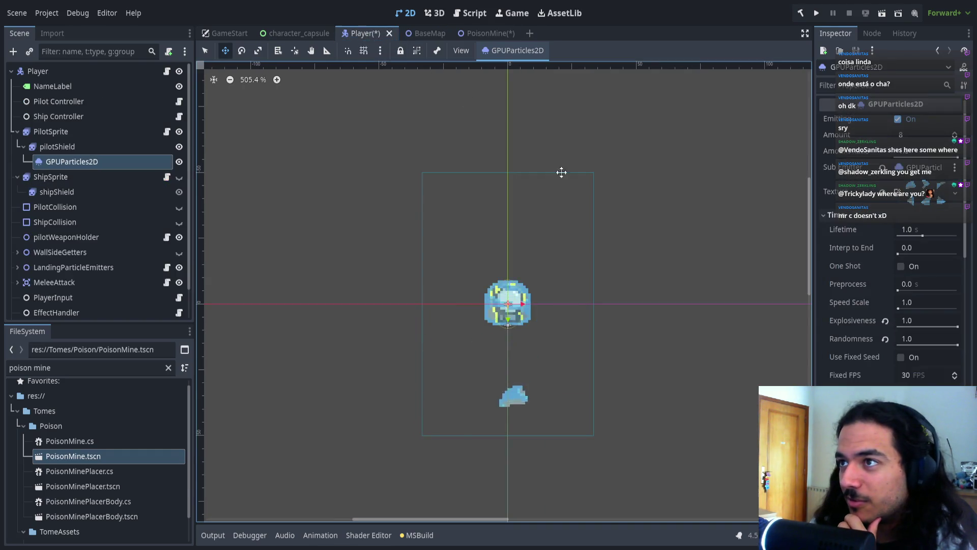
- Look through the shield particles' acceleration and animated velocity process settings
scroll(890, 255, down, 3)
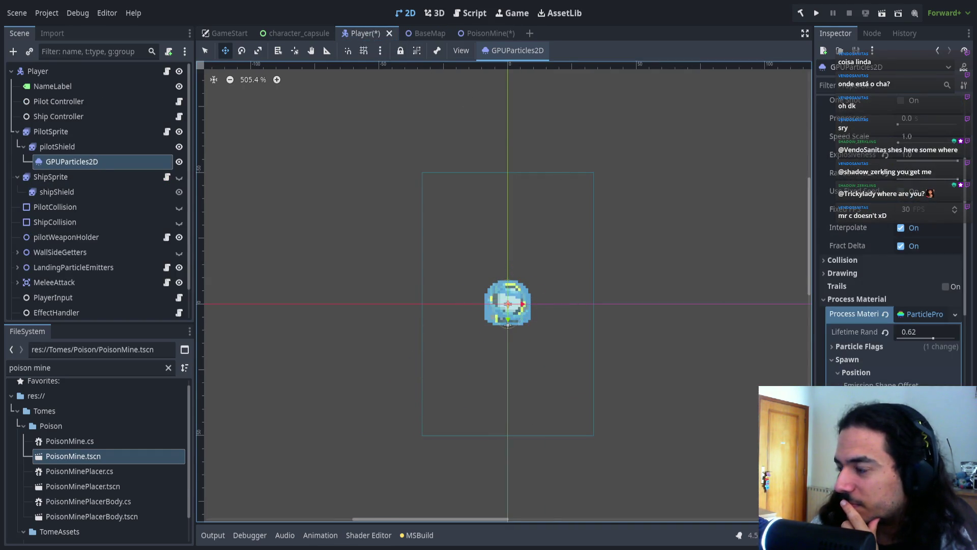
scroll(891, 255, down, 3)
scroll(881, 305, down, 5)
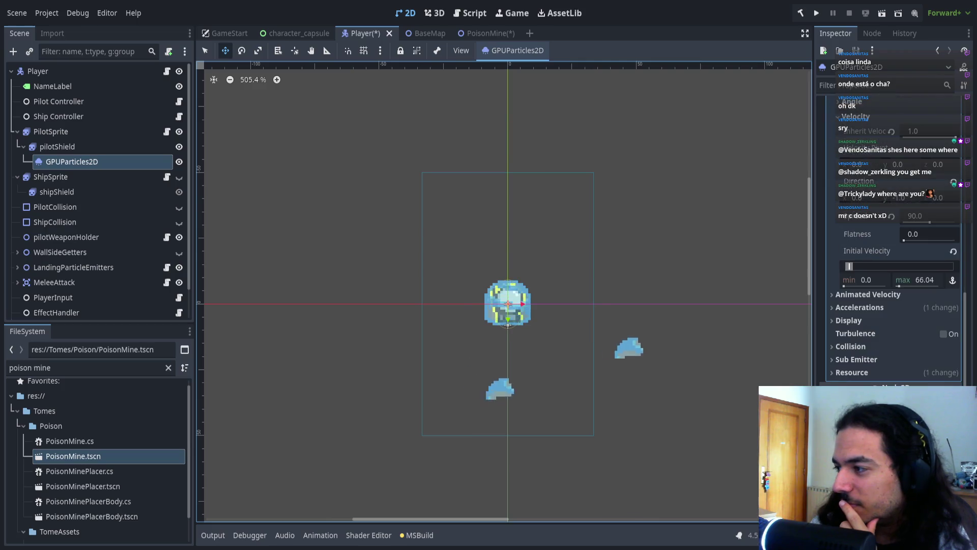
click(881, 308)
click(875, 306)
click(871, 299)
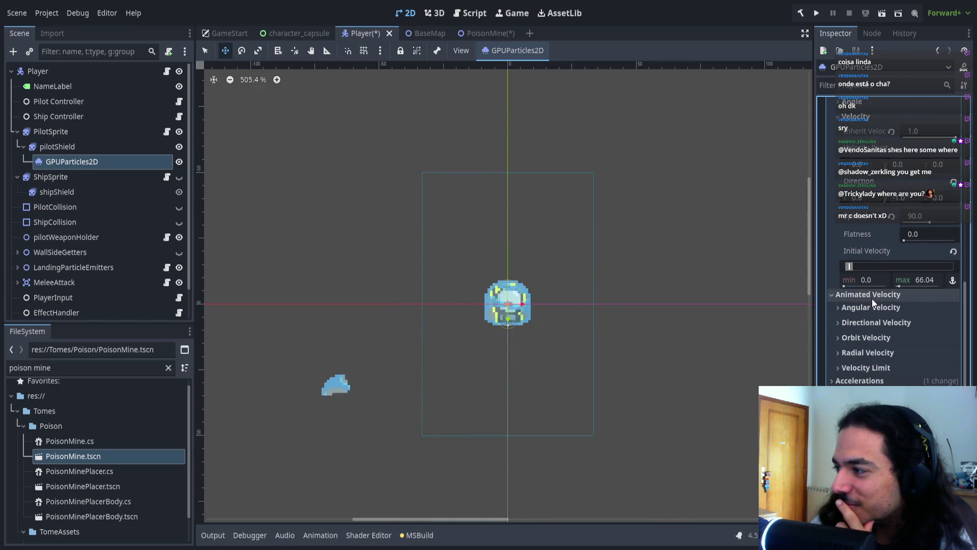
click(872, 298)
scroll(878, 336, up, 10)
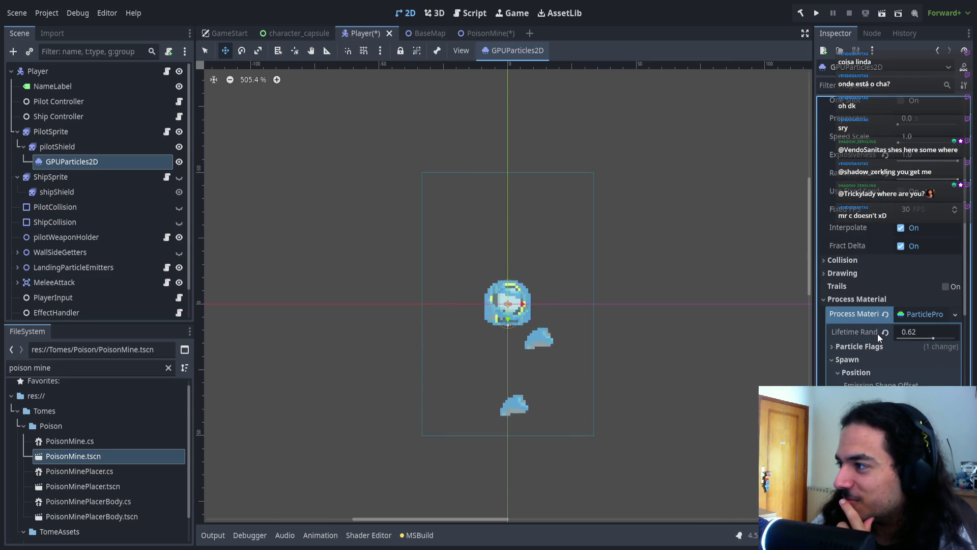
click(877, 299)
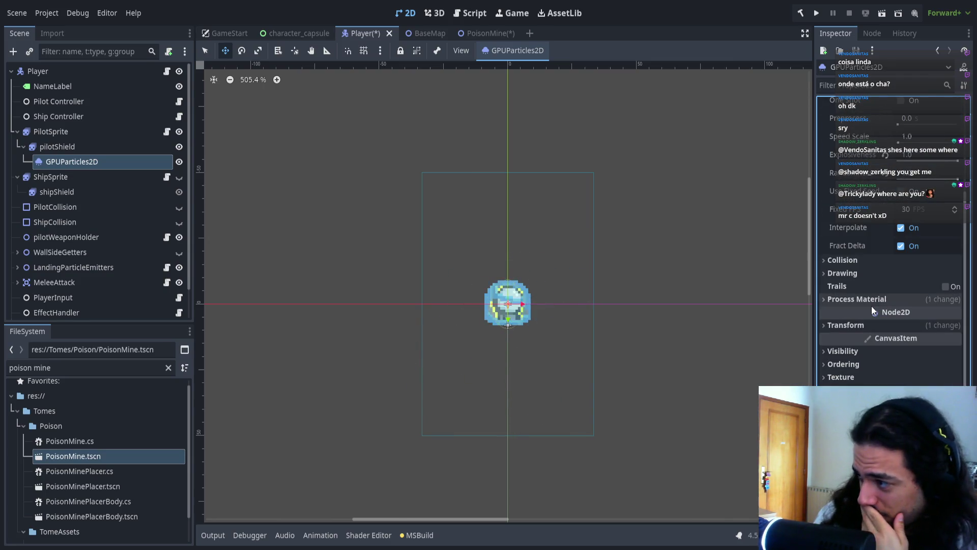
click(872, 303)
scroll(883, 354, down, 5)
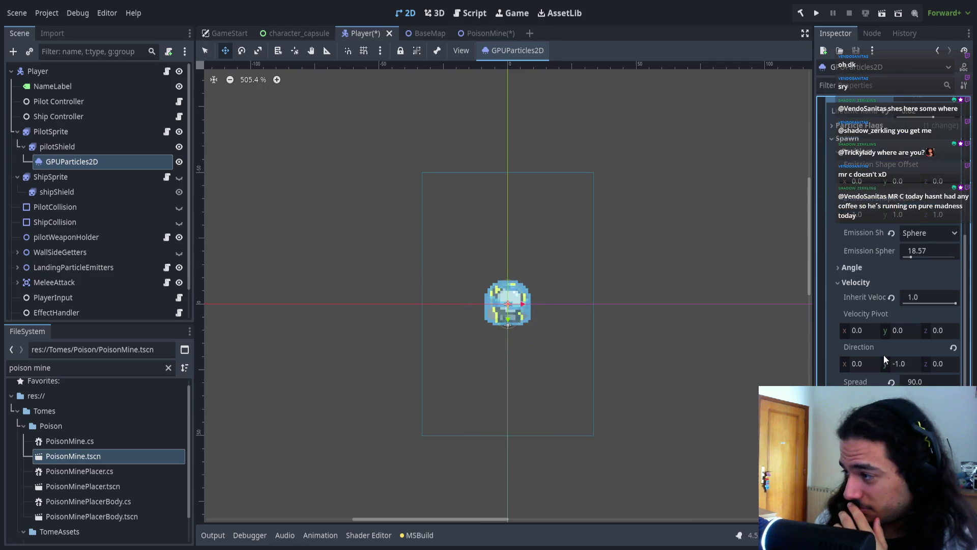
scroll(866, 331, down, 4)
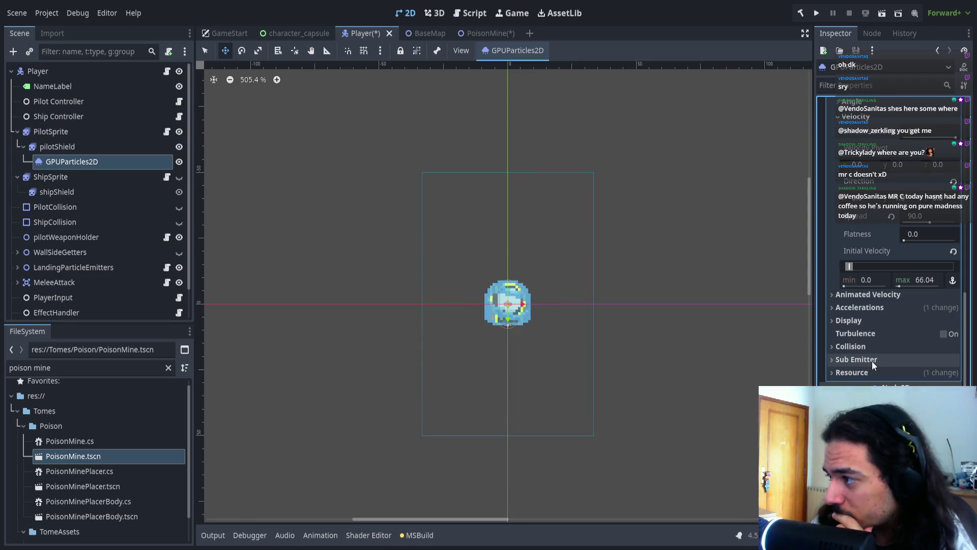
- Set the Display > Animation Speed range to min 0.68, max 1.51
click(865, 321)
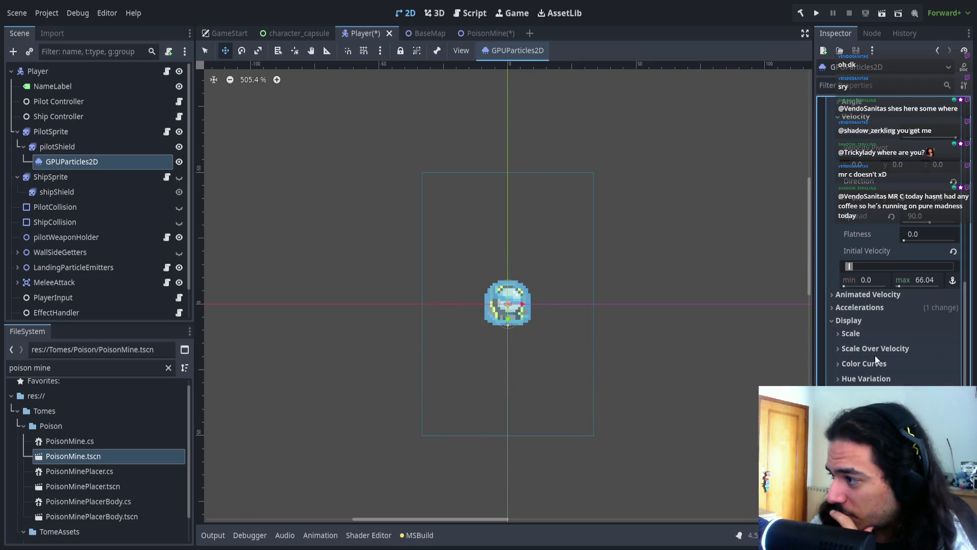
scroll(896, 245, down, 2)
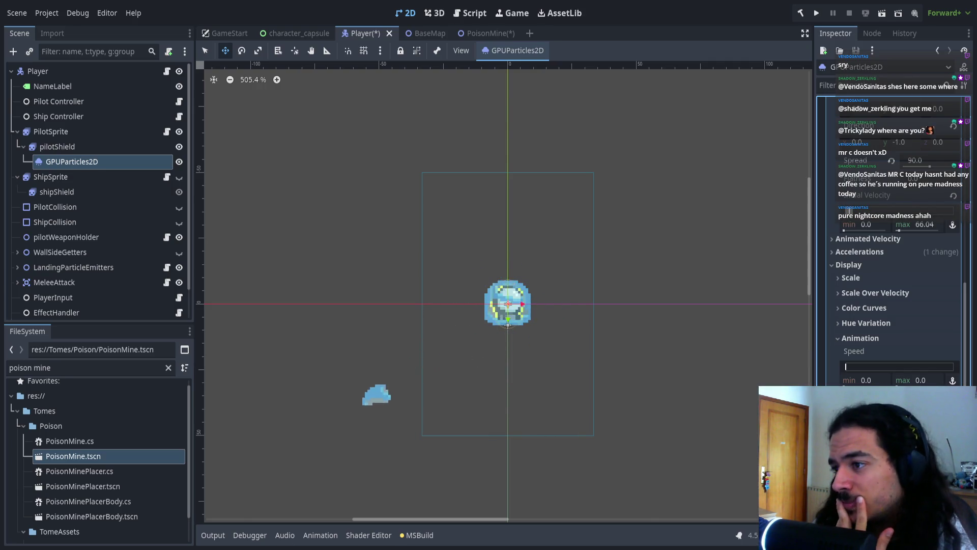
mouse_move(846, 367)
mouse_down()
mouse_move(860, 366)
mouse_move(839, 368)
mouse_up()
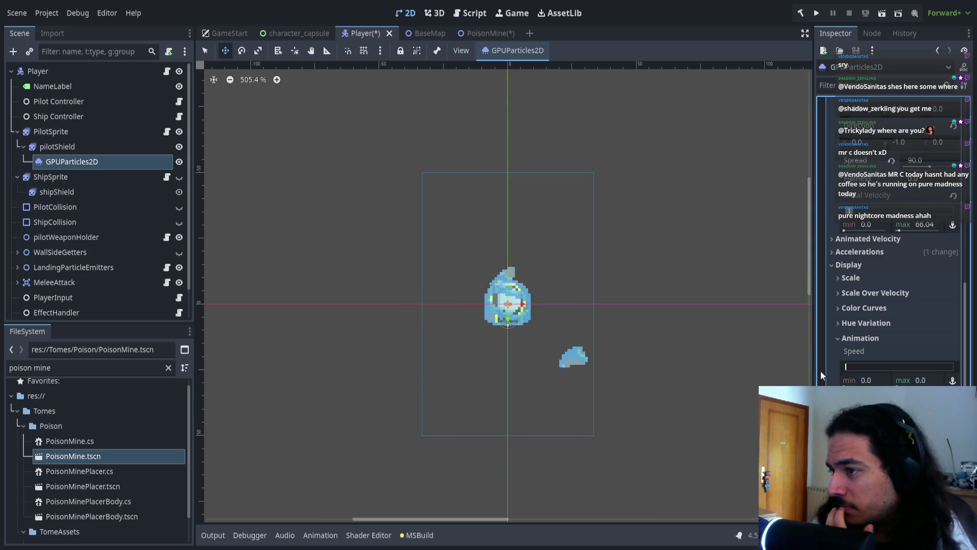
scroll(896, 255, up, 4)
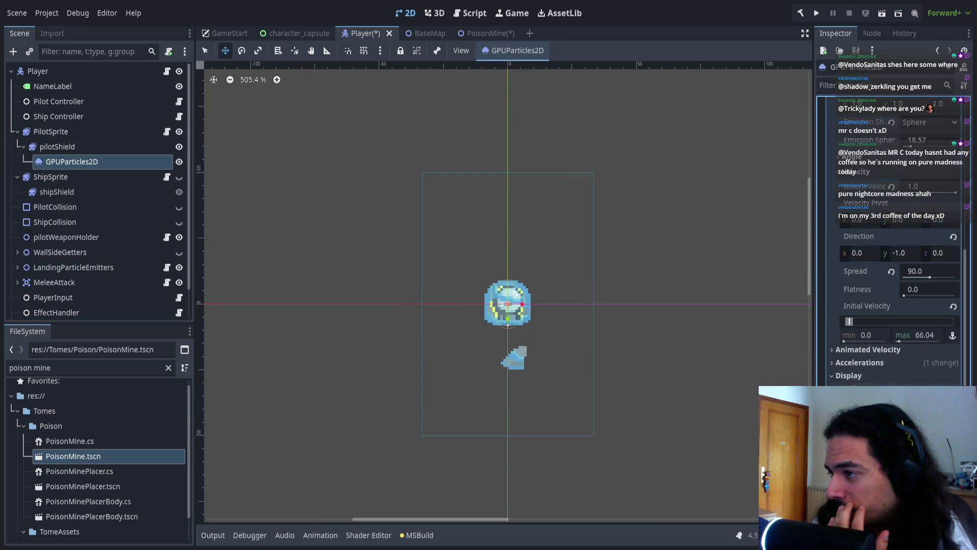
scroll(887, 369, up, 7)
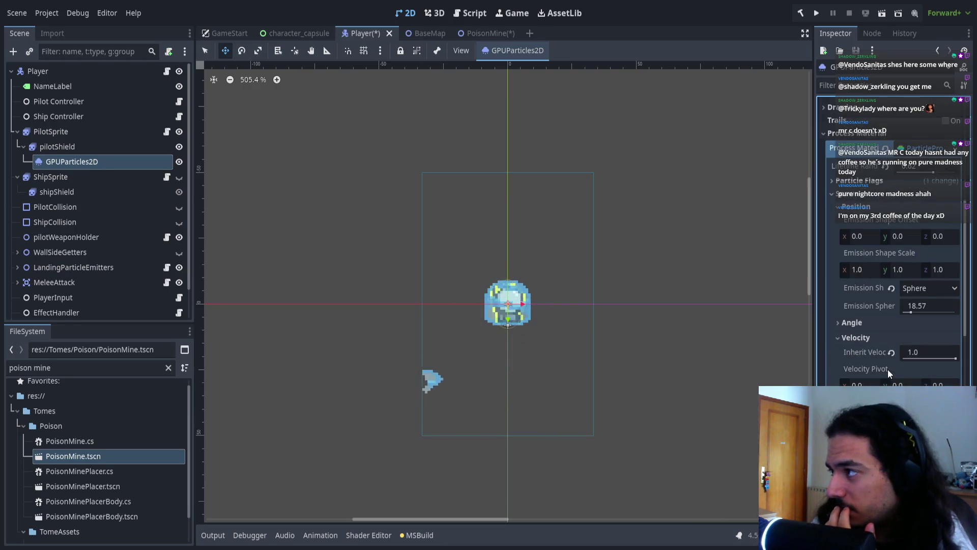
scroll(886, 371, down, 5)
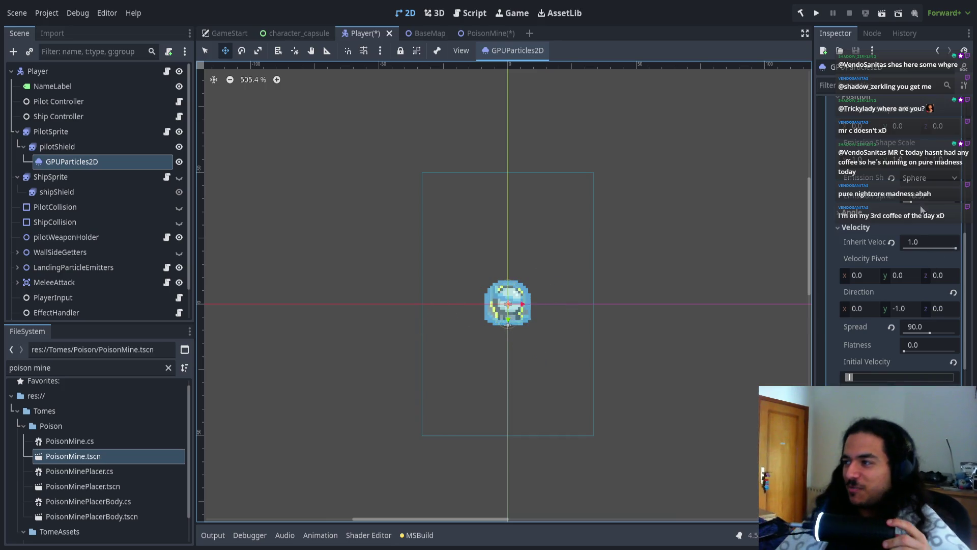
scroll(540, 326, up, 6)
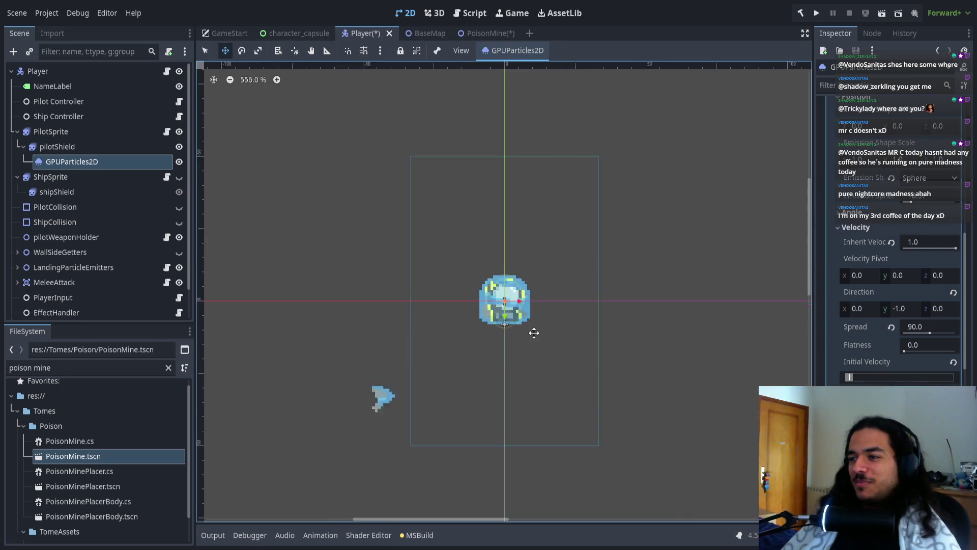
- Zoom in on the shield, reselect the GPUParticles2D emitter, and enlarge the emission sphere radius to 57.47
drag(641, 248, 668, 262)
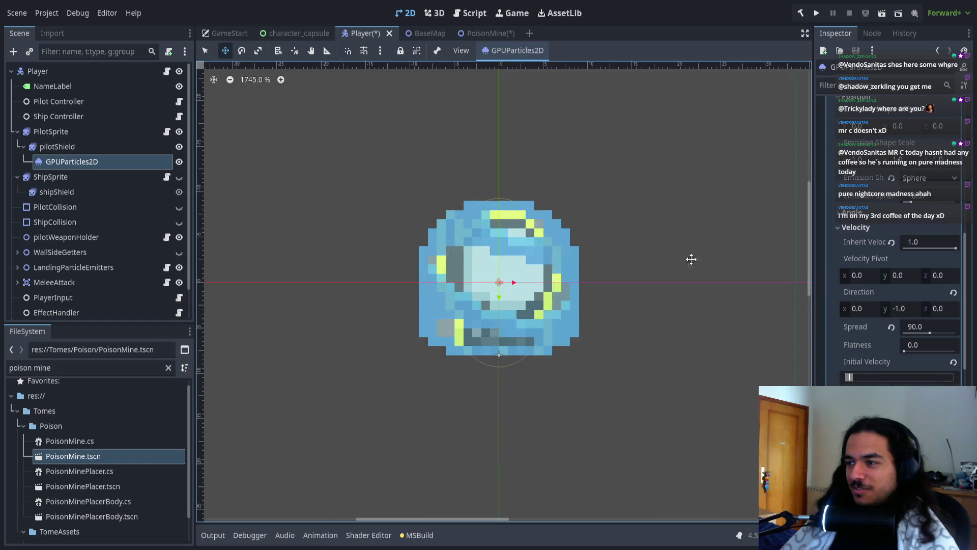
scroll(836, 231, up, 5)
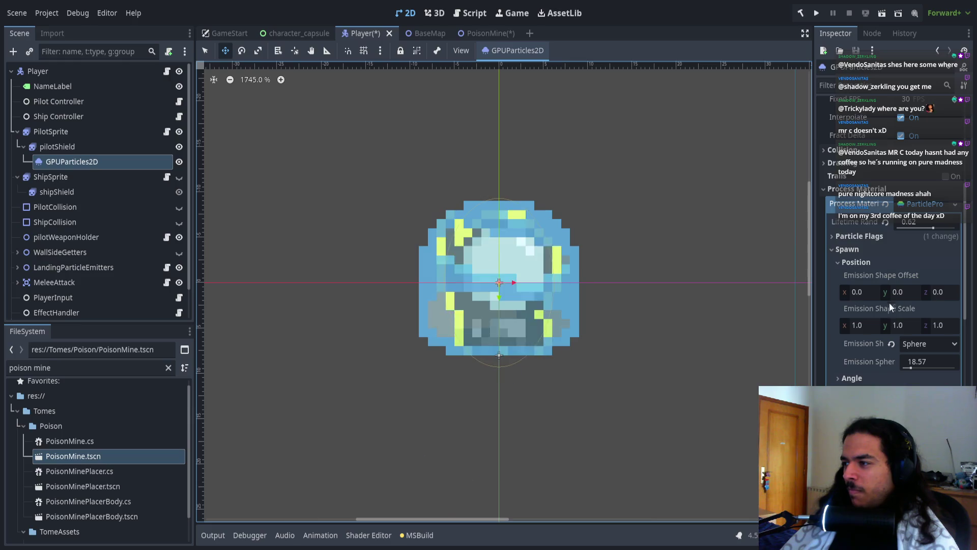
scroll(517, 295, up, 2)
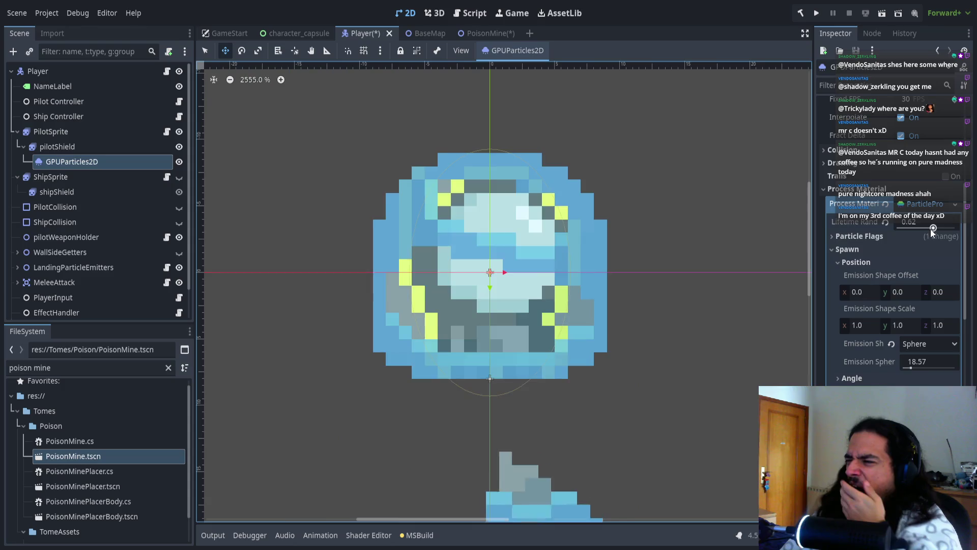
click(59, 146)
click(72, 162)
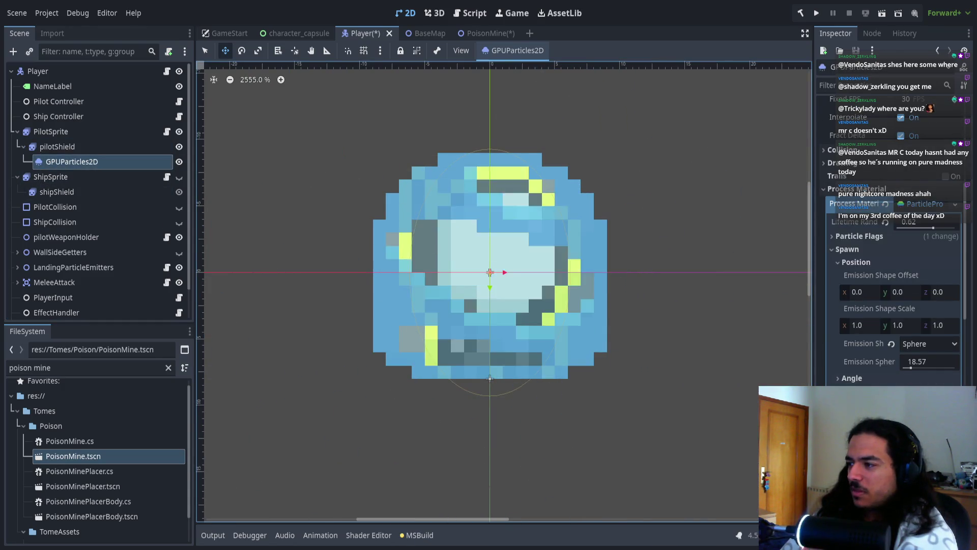
drag(911, 367, 926, 366)
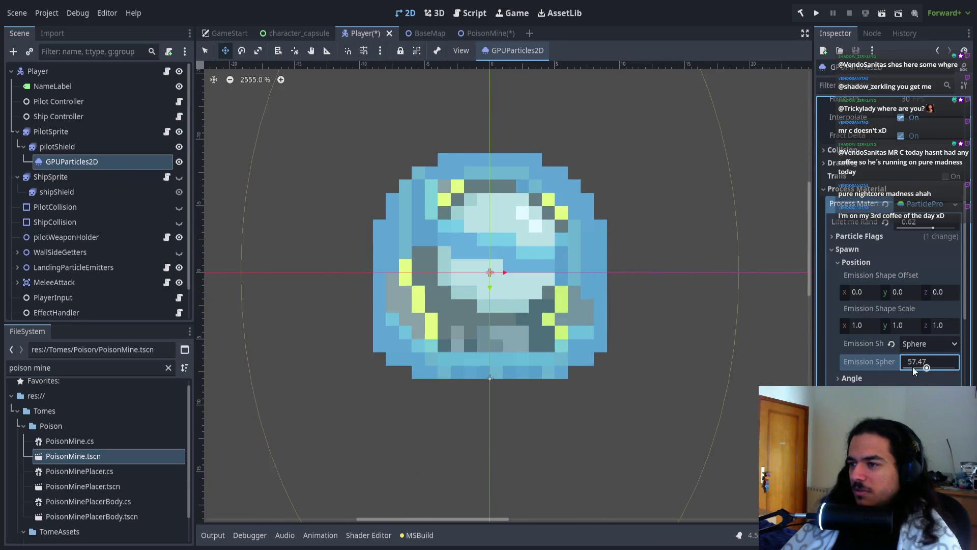
- Reset Emission Shape Scale y to 1.0 and settle the sphere radius at 19.81
scroll(486, 288, down, 3)
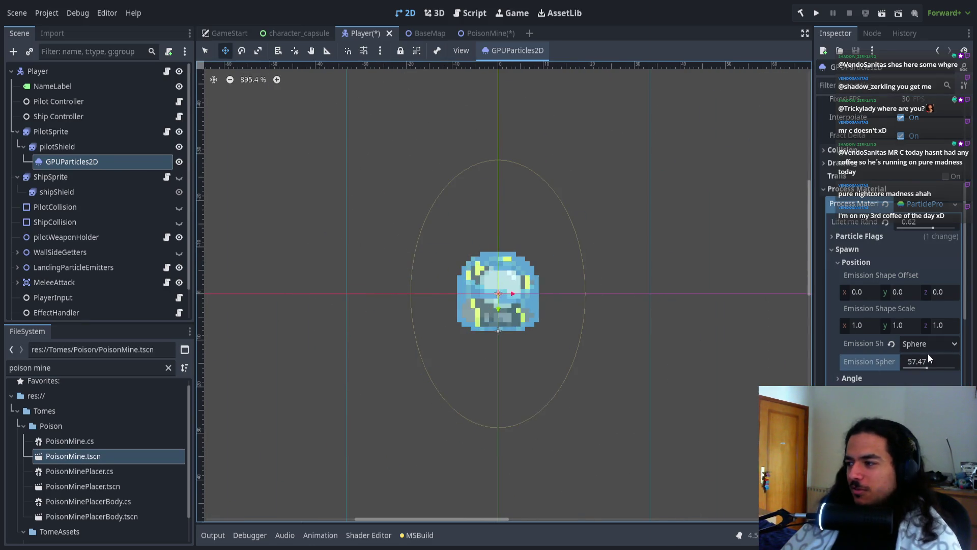
scroll(518, 334, down, 2)
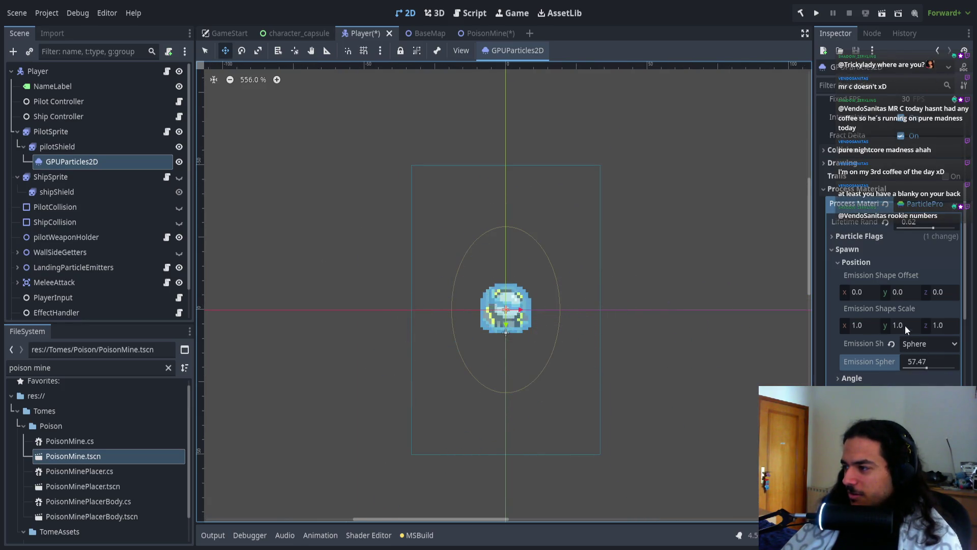
mouse_move(901, 325)
mouse_down()
mouse_move(914, 326)
mouse_move(898, 326)
mouse_up()
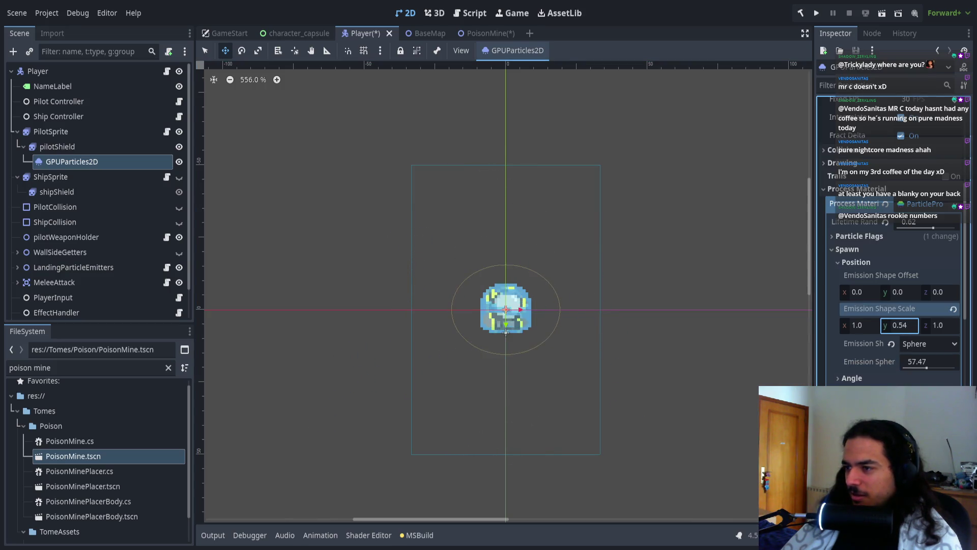
click(954, 309)
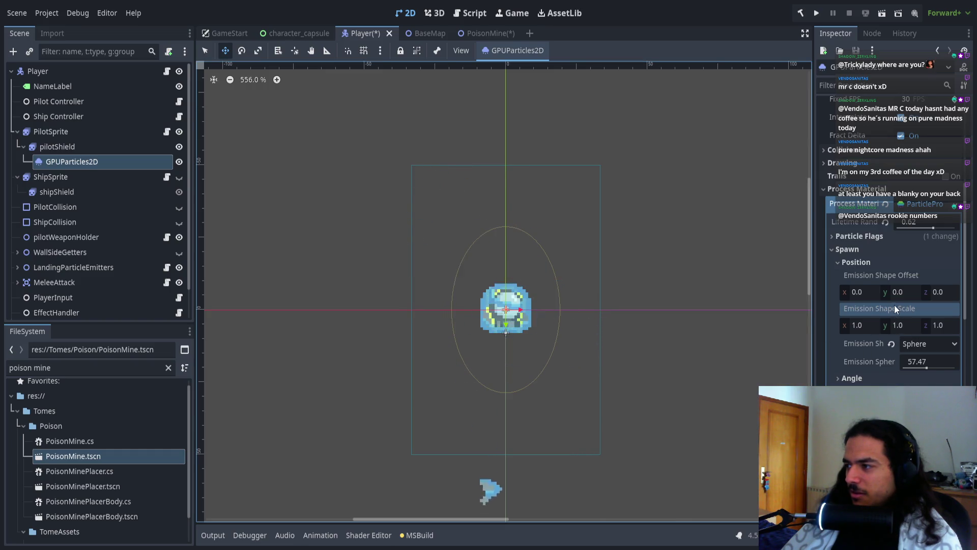
drag(924, 364, 899, 364)
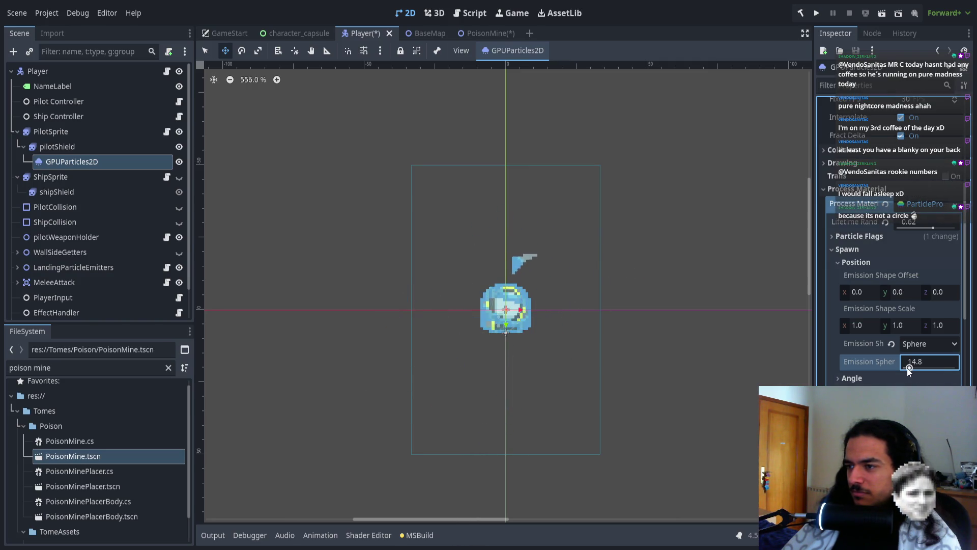
drag(911, 367, 909, 368)
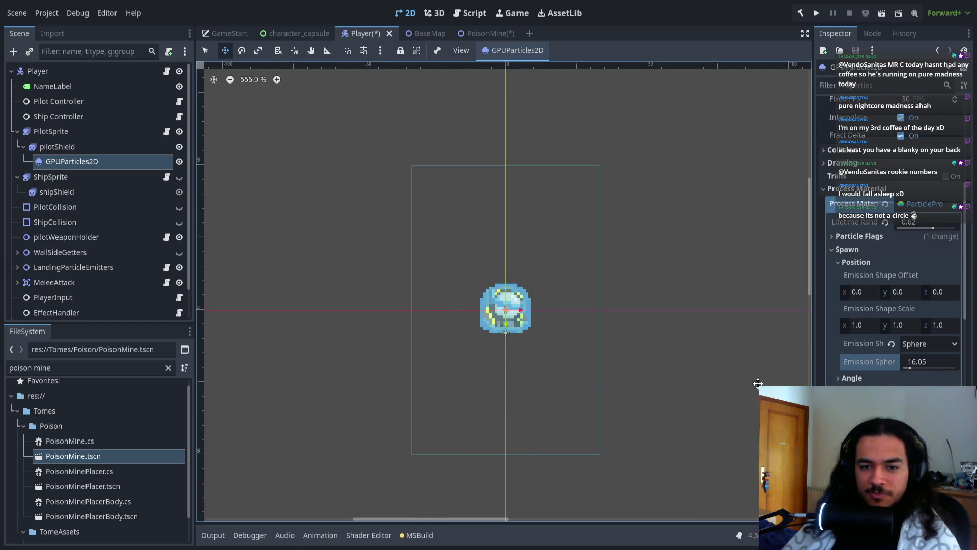
drag(911, 367, 913, 366)
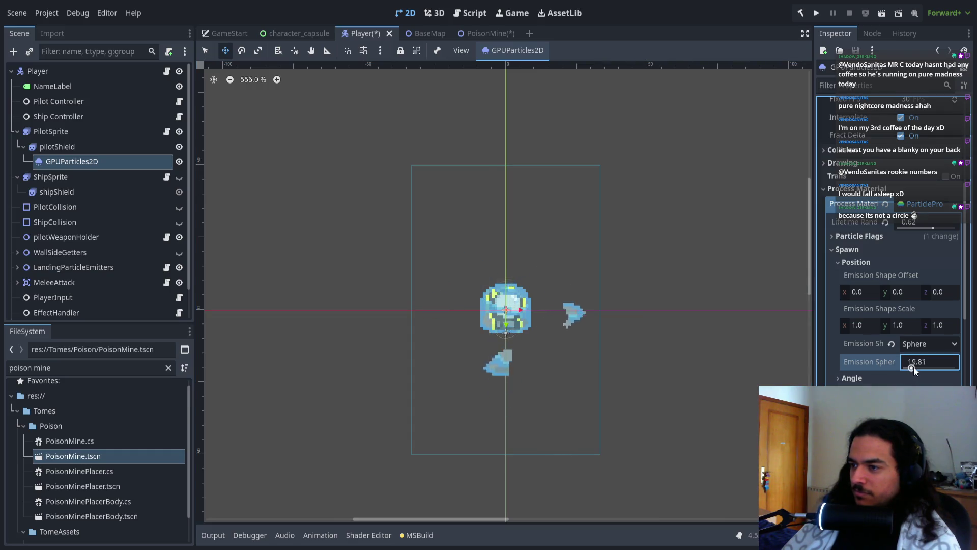
- Try an emission shape vertical scale of 0.5, then reset it to 1.0
click(908, 326)
text(0.5)
key(Return)
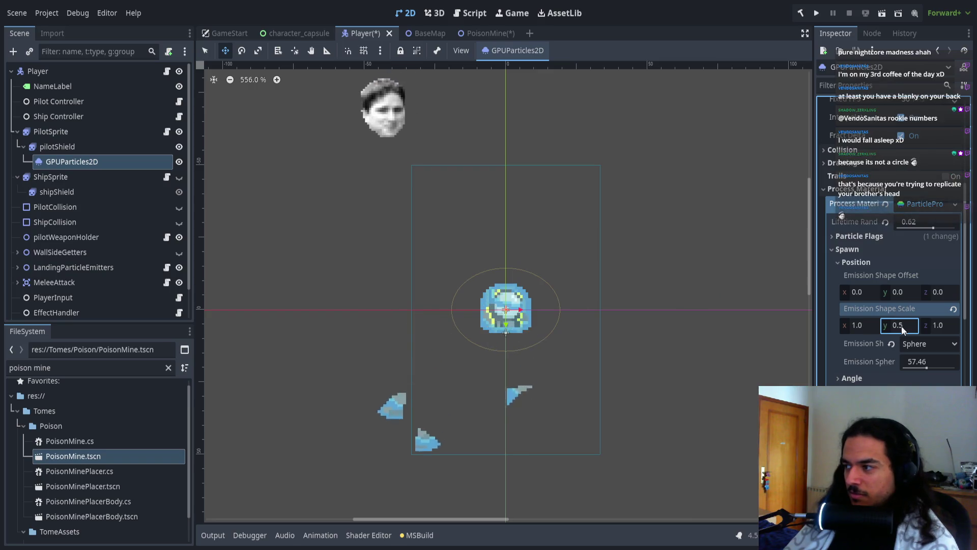
click(953, 309)
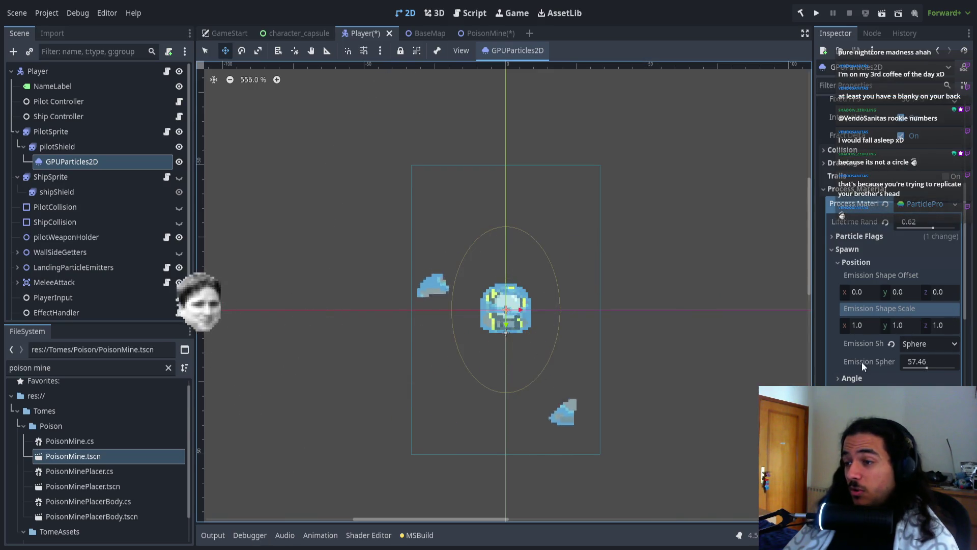
- Tweak the sphere radius to about 26 and the spread from 106 to 53 degrees
drag(927, 367, 918, 365)
scroll(911, 369, down, 3)
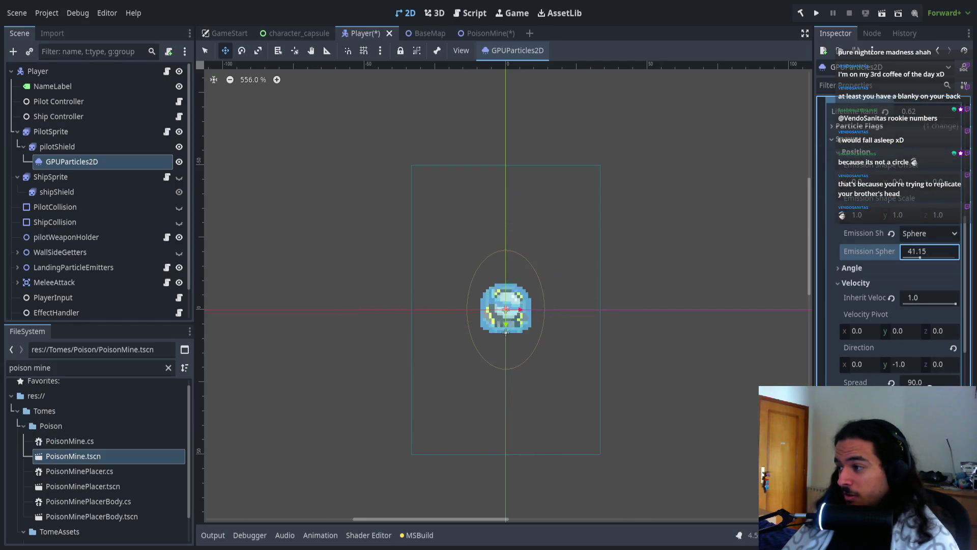
drag(930, 386, 931, 385)
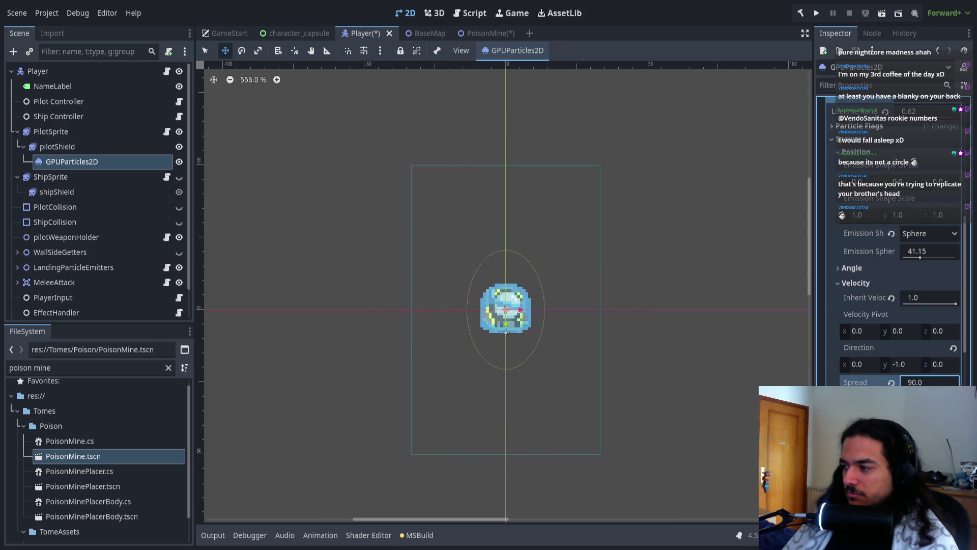
click(638, 388)
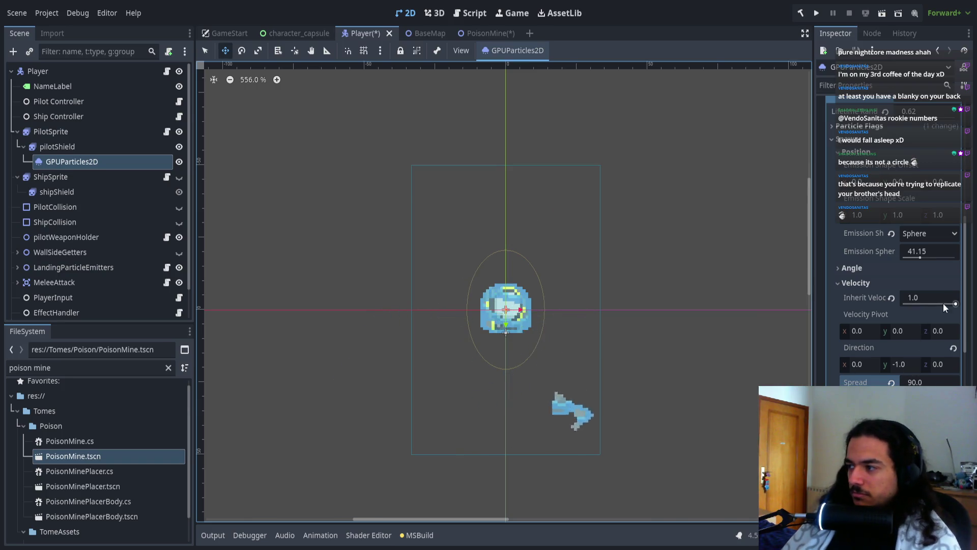
drag(922, 256, 916, 258)
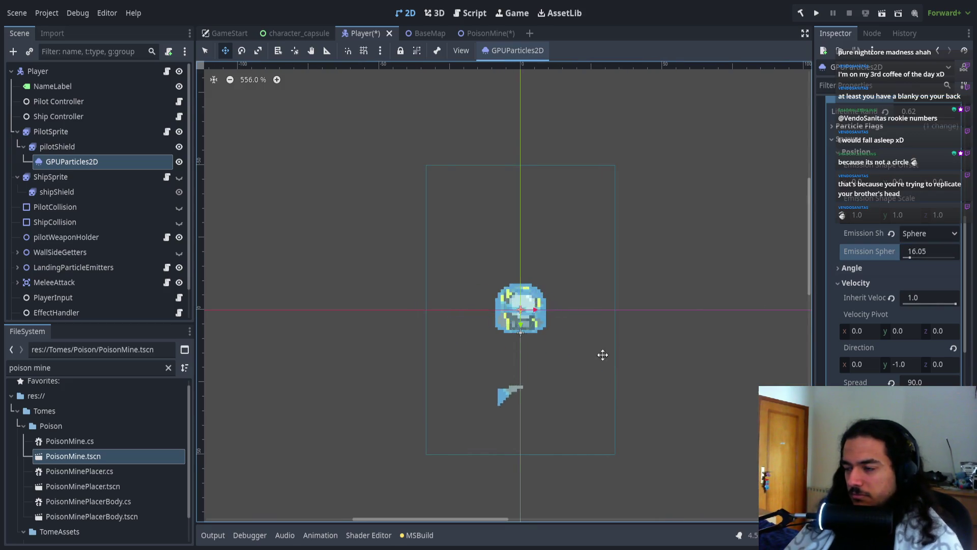
scroll(586, 346, up, 5)
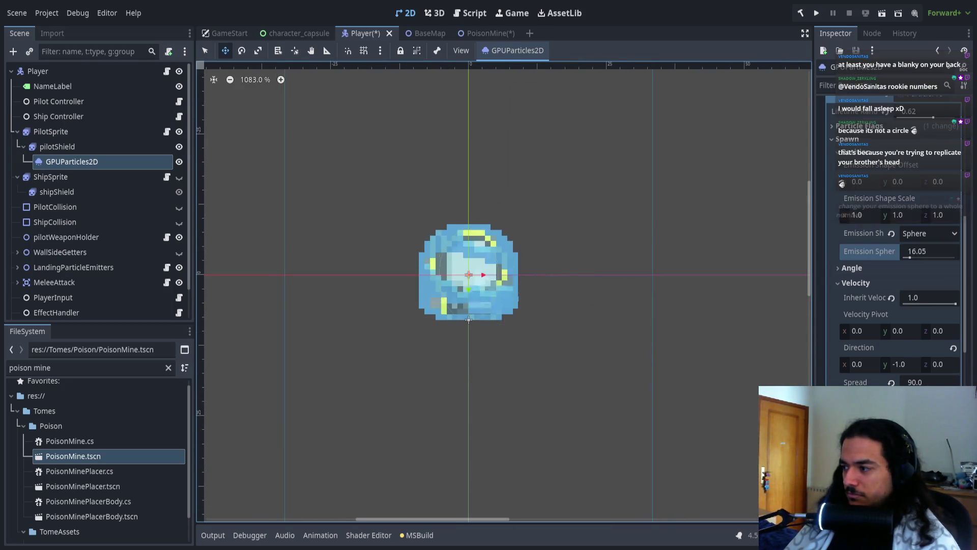
drag(931, 385, 919, 385)
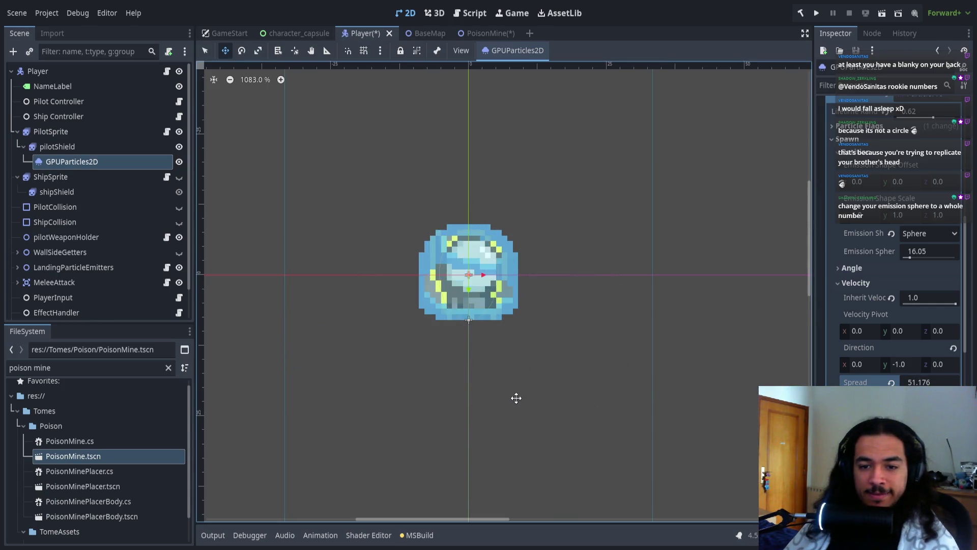
- Set the emission sphere radius to 16.0 and save the Player scene
click(941, 252)
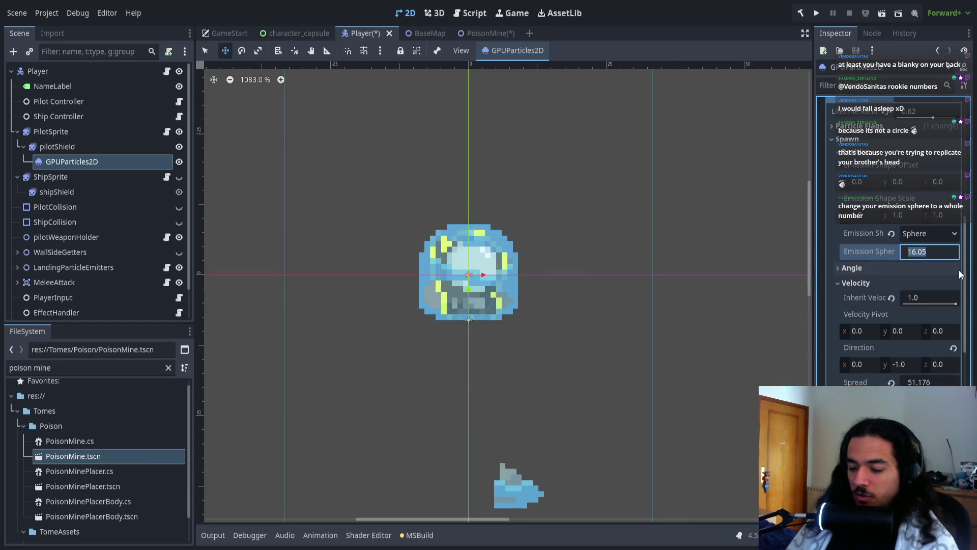
text(16)
key(Return)
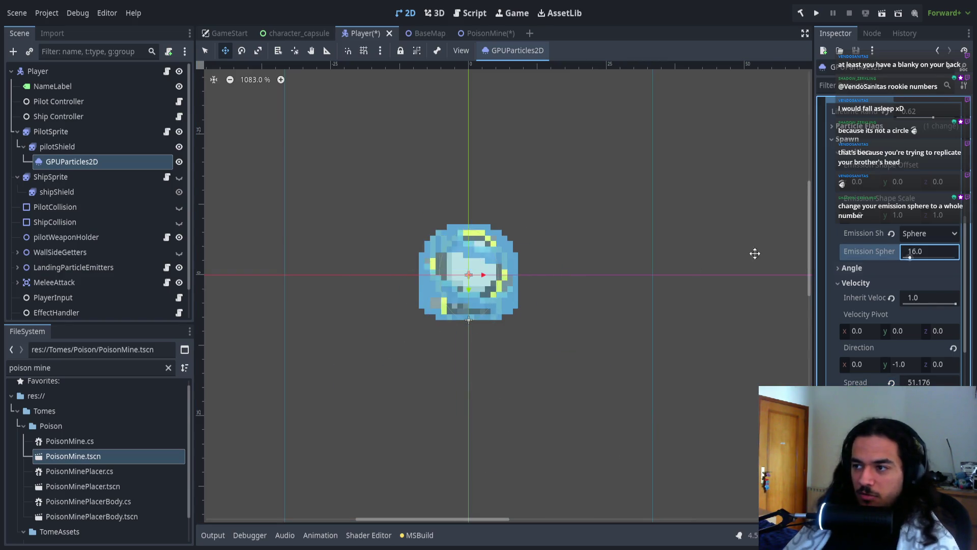
scroll(444, 267, up, 5)
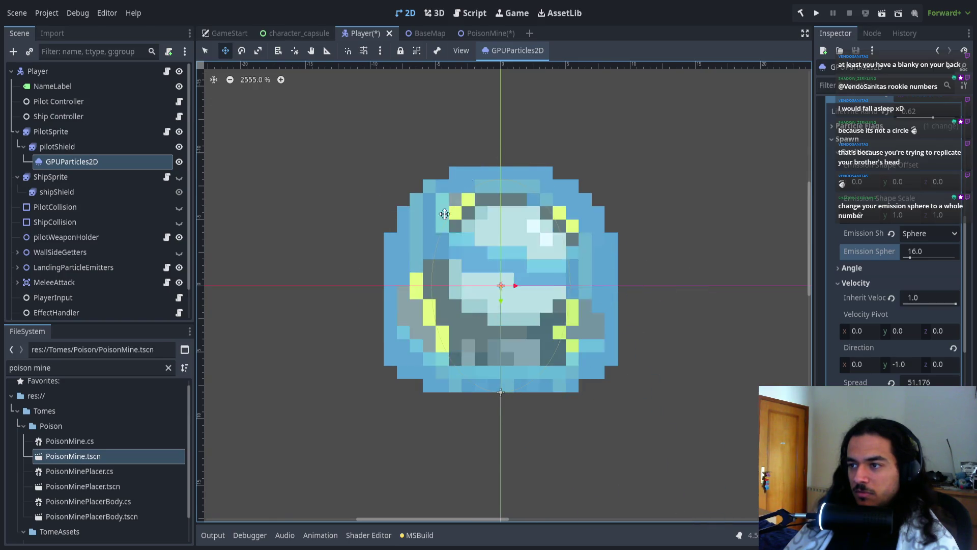
scroll(672, 269, down, 4)
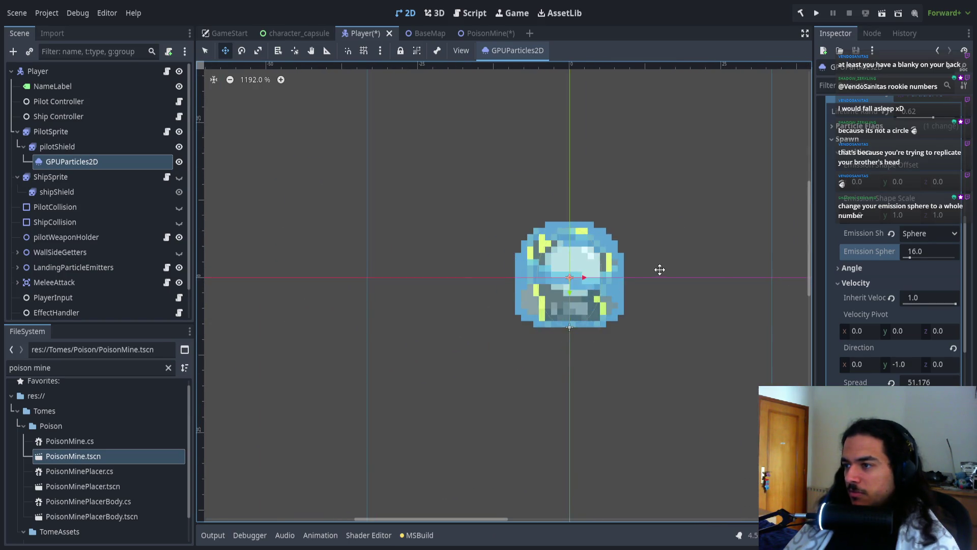
key(ctrl+s)
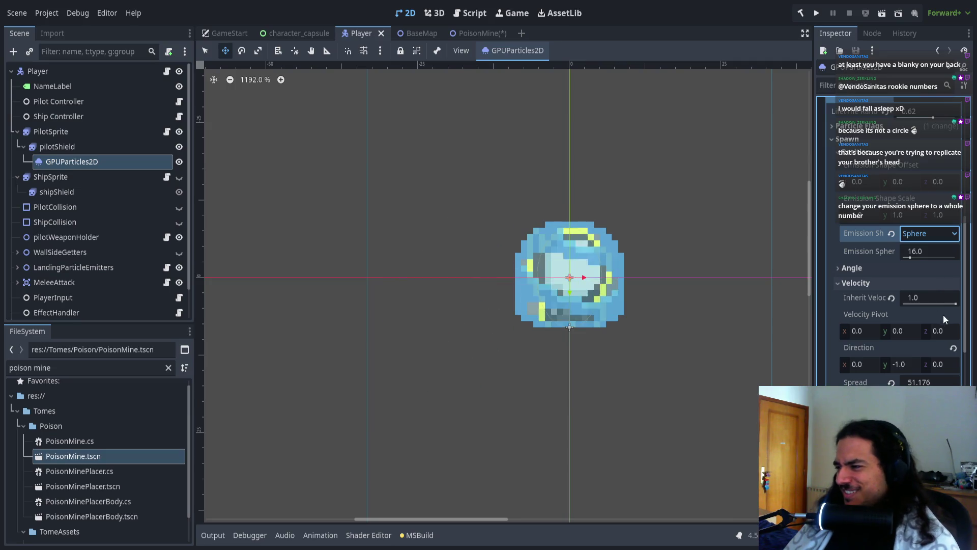
- Try the Box and Point emission shapes, setting the box extents to 1.0
scroll(922, 306, up, 5)
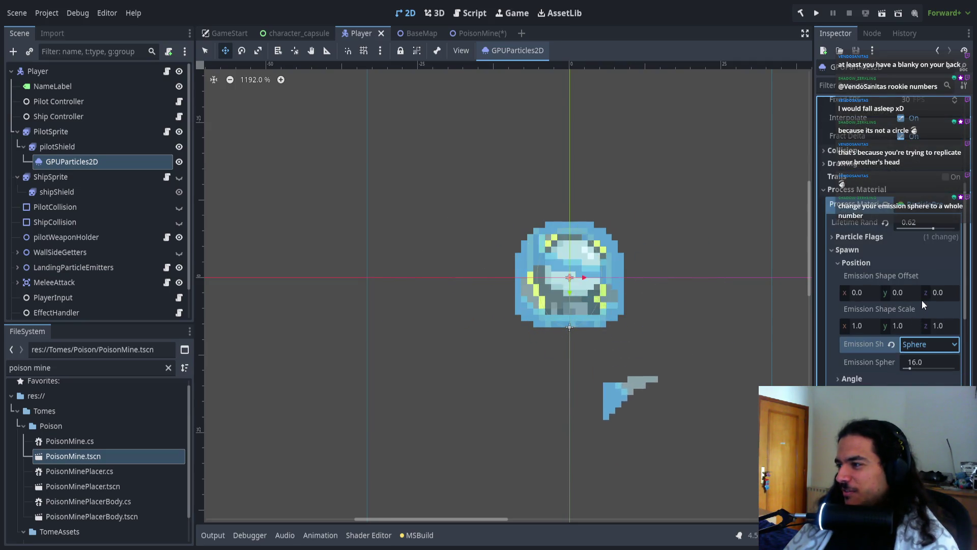
key(Down)
key(Down)
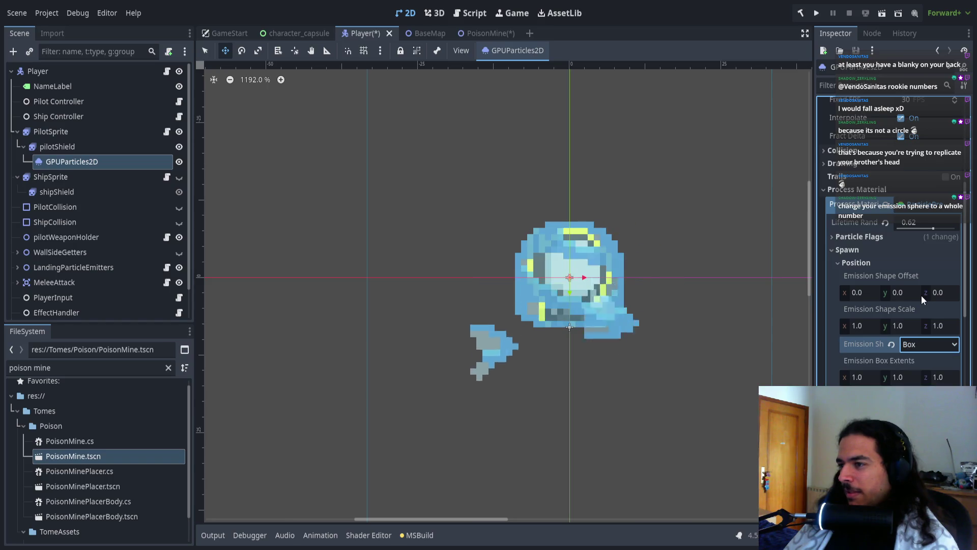
mouse_move(897, 380)
mouse_down()
mouse_move(917, 381)
mouse_move(866, 377)
mouse_up()
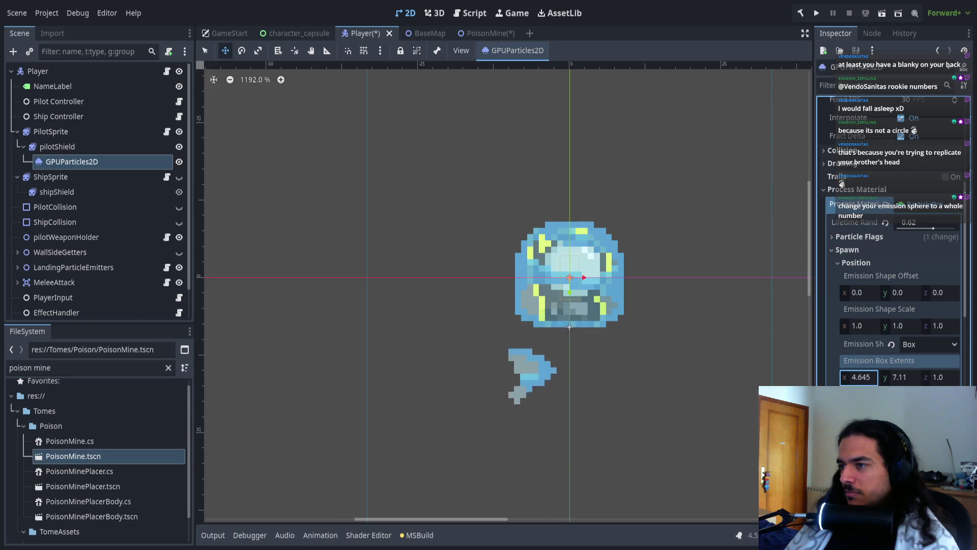
click(928, 345)
key(Up)
key(Up)
key(Up)
key(Return)
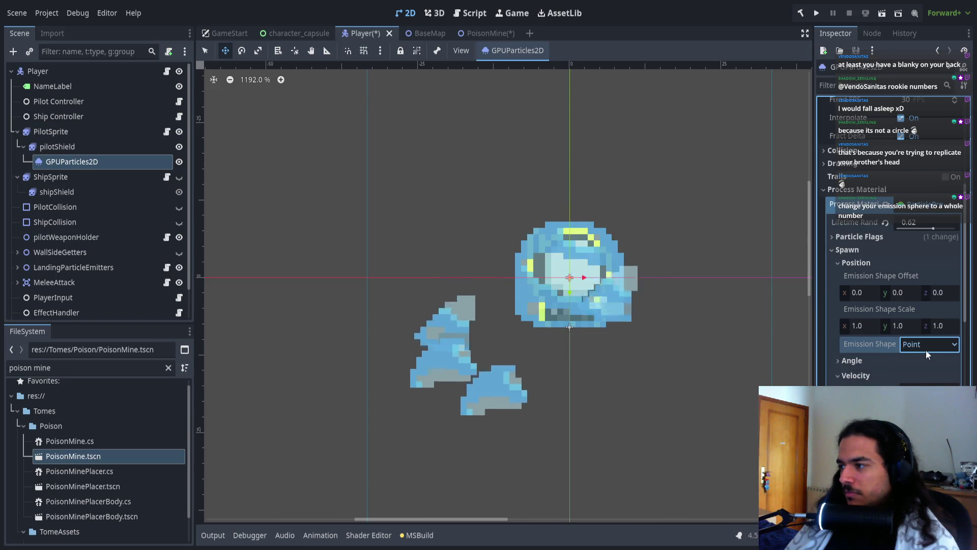
key(ctrl+z)
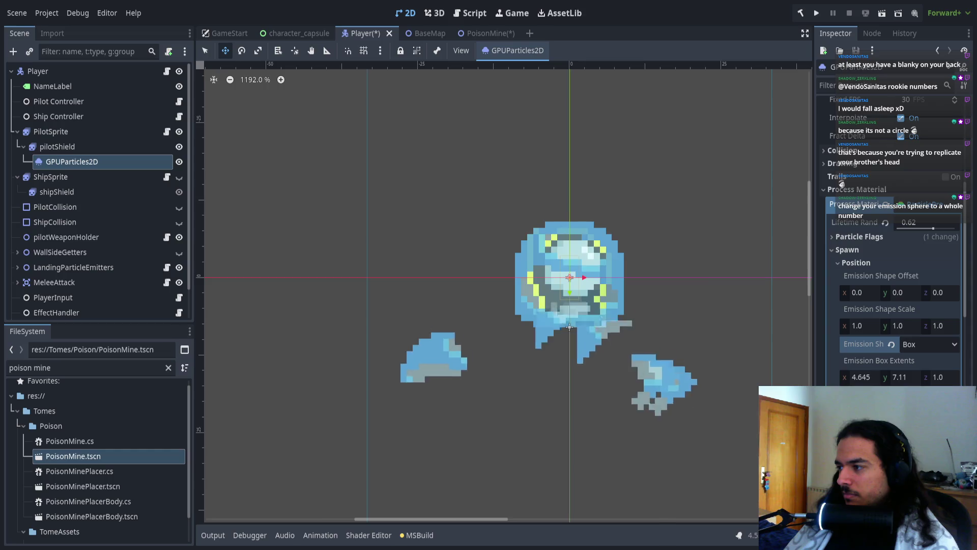
click(860, 378)
text(0)
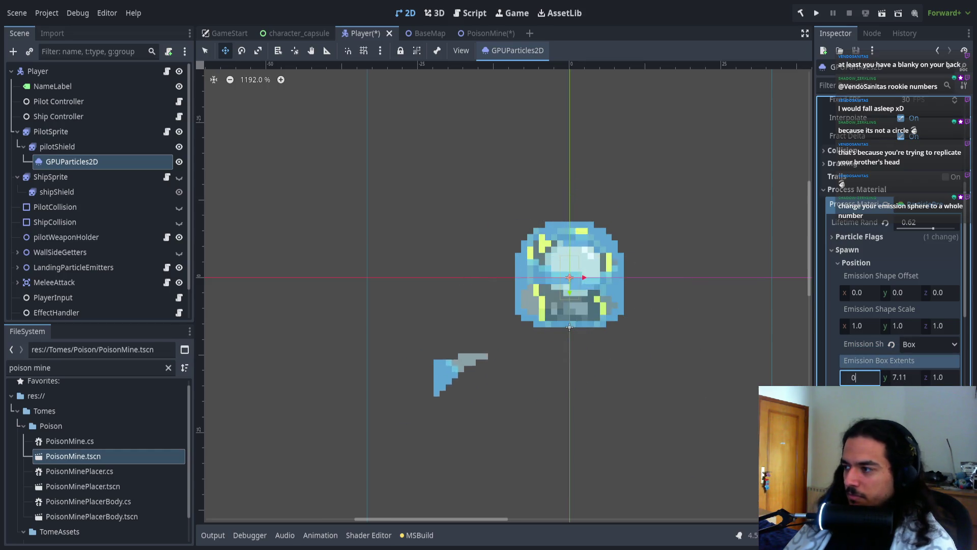
text(1)
click(873, 381)
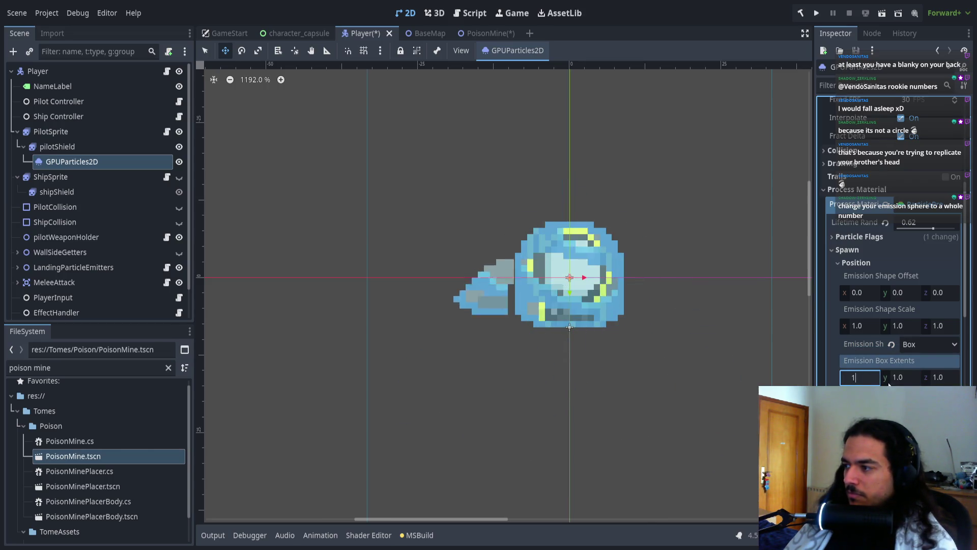
key(Return)
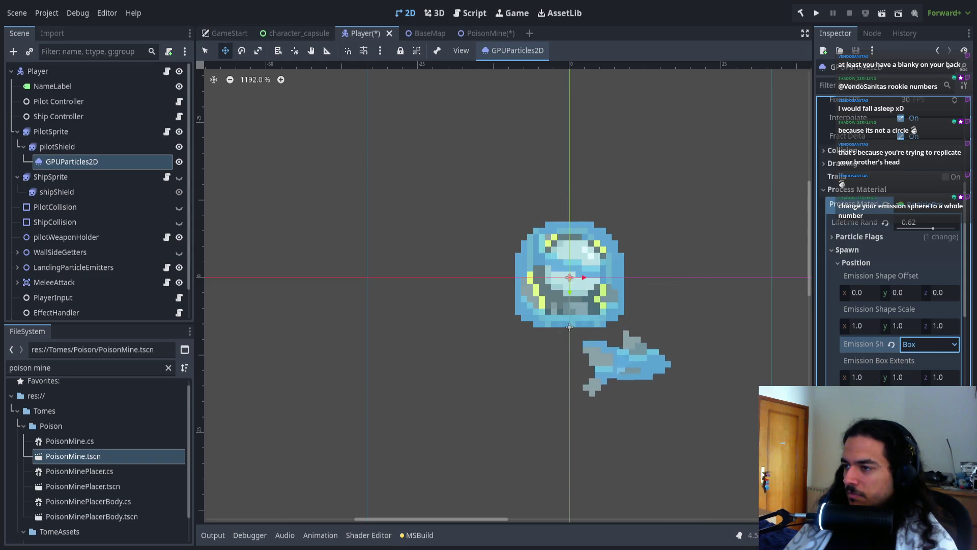
- Return to a Sphere shape with radius 5.96 and vertical scale 0.675
click(923, 380)
mouse_move(910, 368)
mouse_down()
mouse_move(933, 368)
mouse_move(920, 368)
mouse_up()
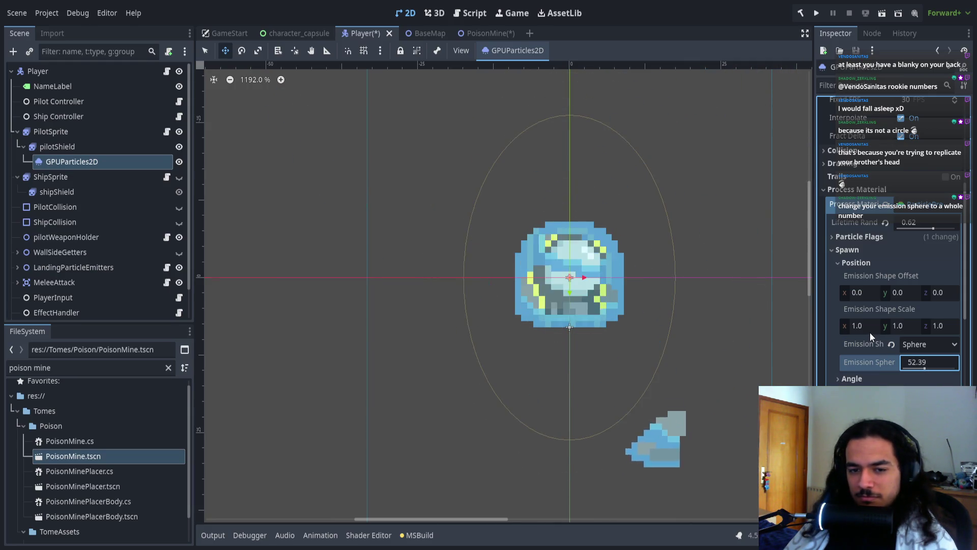
mouse_move(897, 334)
mouse_down()
mouse_move(880, 334)
mouse_move(882, 326)
mouse_up()
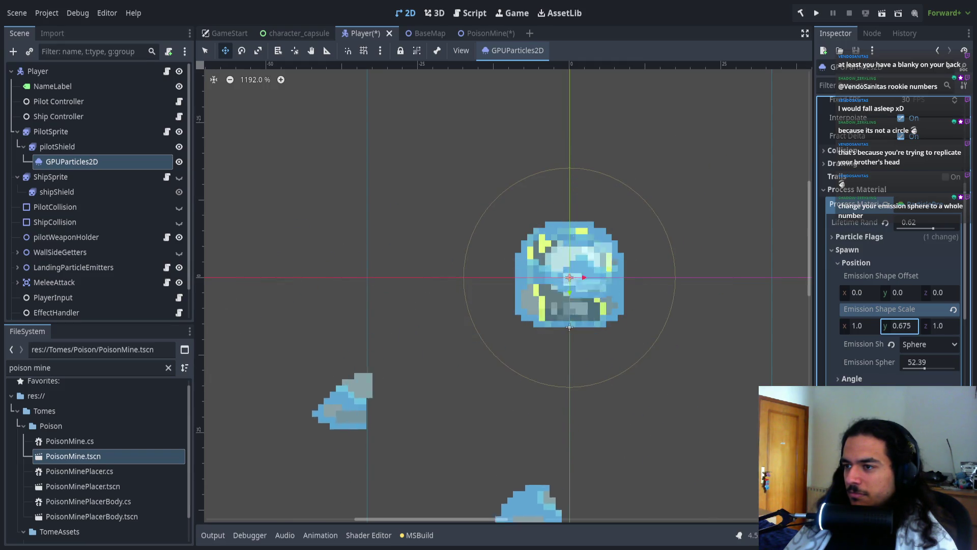
mouse_move(919, 365)
mouse_down()
mouse_move(896, 364)
mouse_move(920, 367)
mouse_move(908, 365)
mouse_up()
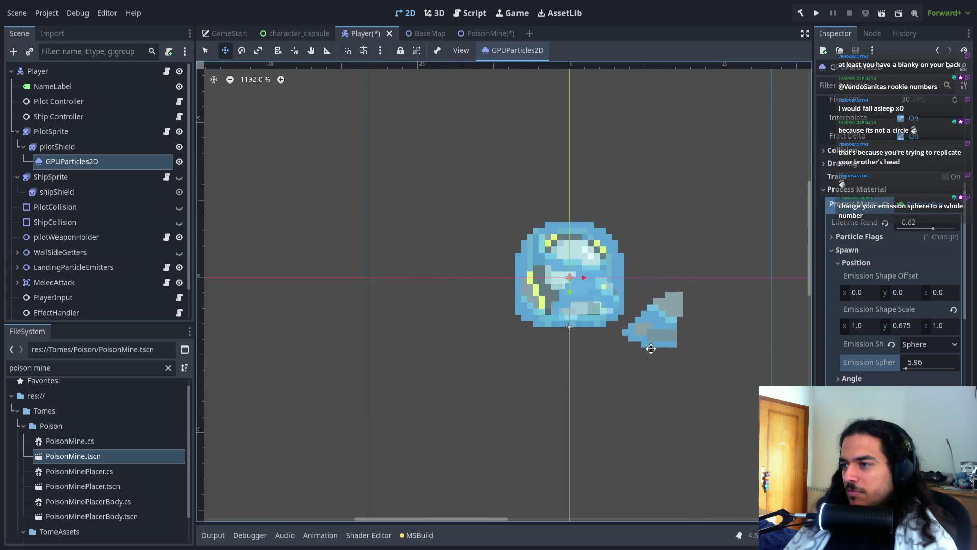
scroll(652, 339, down, 2)
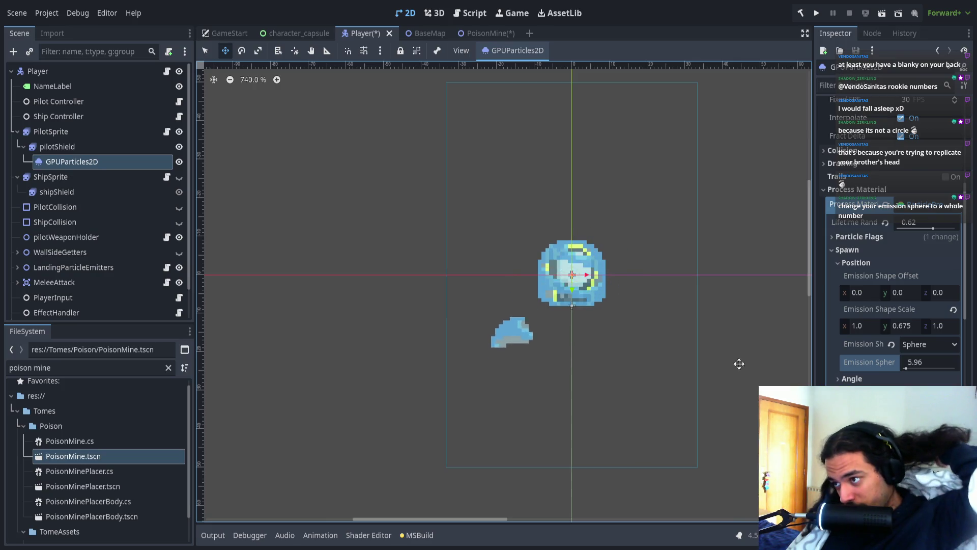
- Grow the emission sphere radius slightly to 7.21
drag(905, 369, 906, 366)
scroll(865, 341, down, 5)
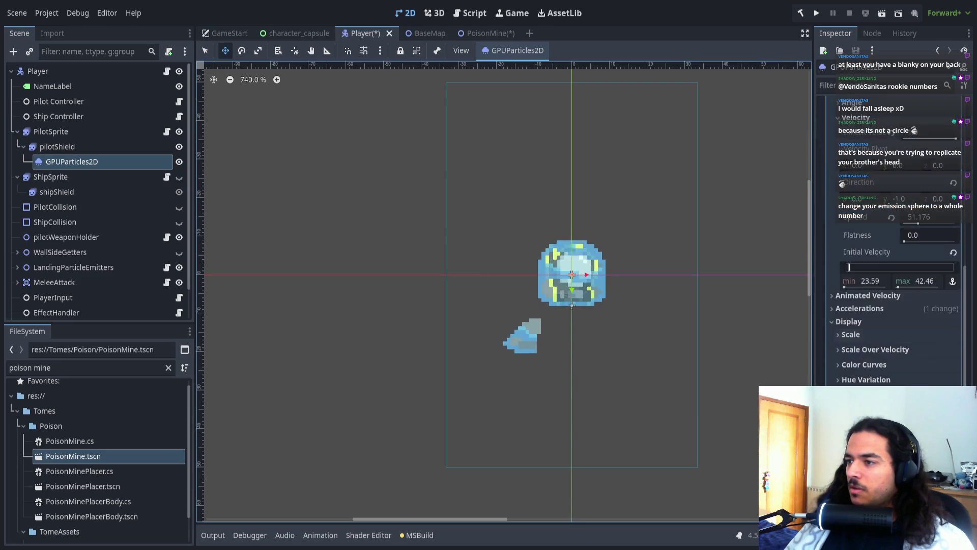
scroll(865, 341, down, 5)
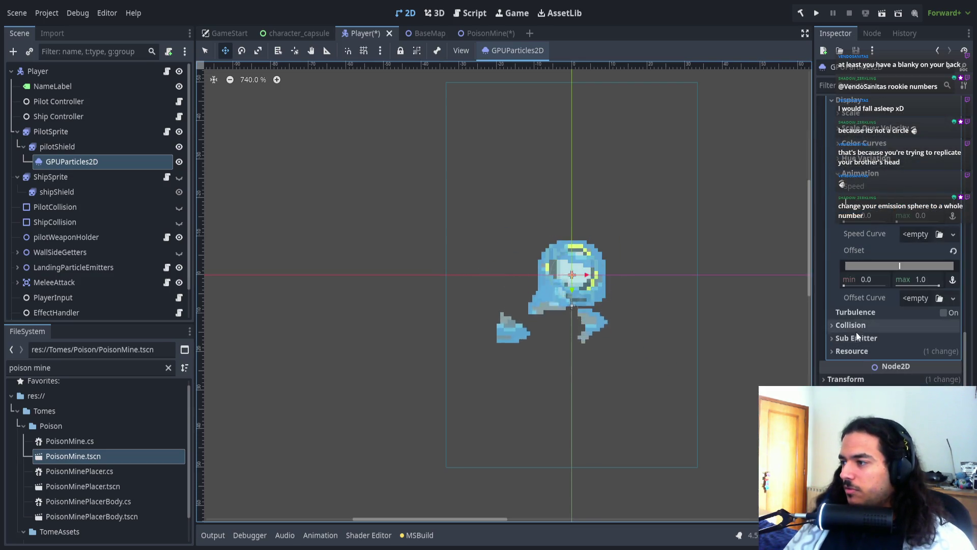
scroll(855, 336, up, 5)
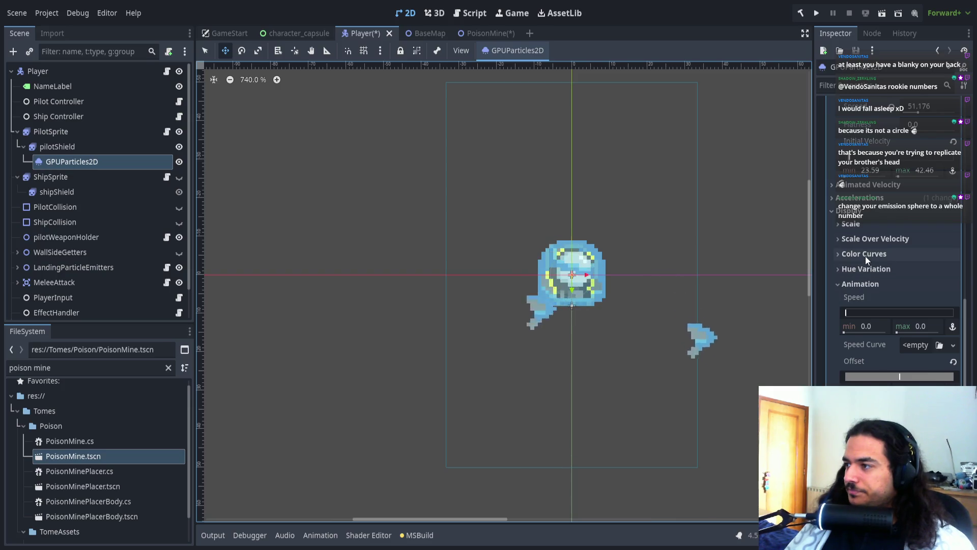
- Move the Color Ramp gradient stop right to widen its white portion
click(866, 255)
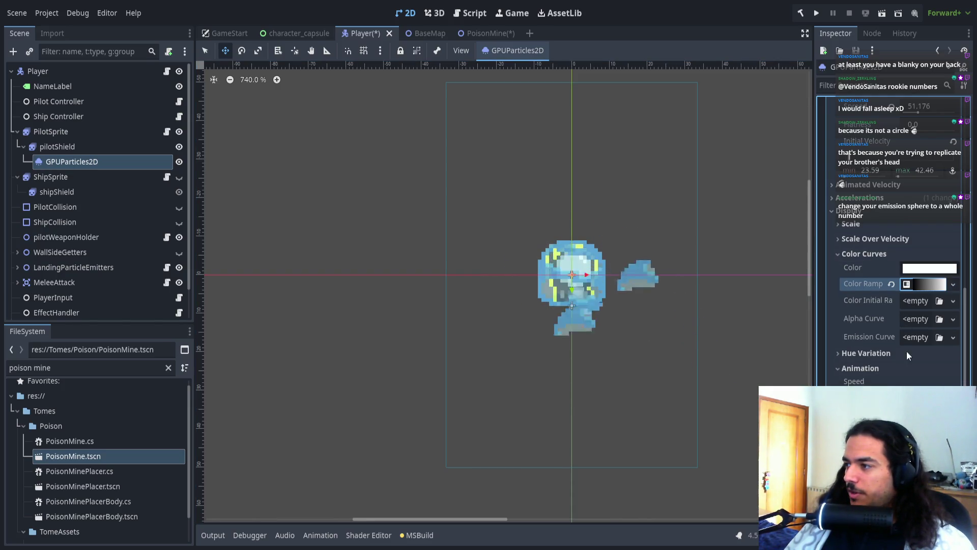
click(919, 287)
click(917, 299)
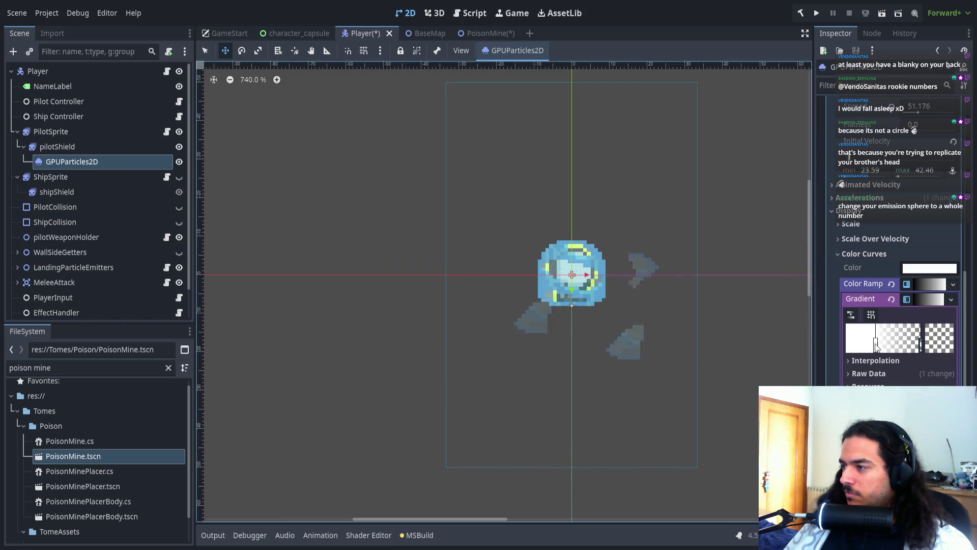
drag(877, 346, 907, 346)
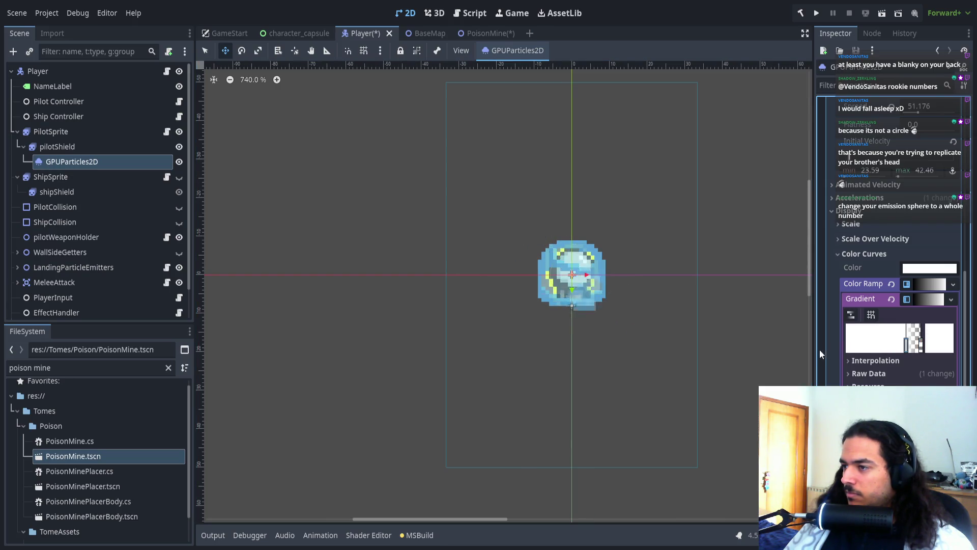
drag(653, 316, 596, 328)
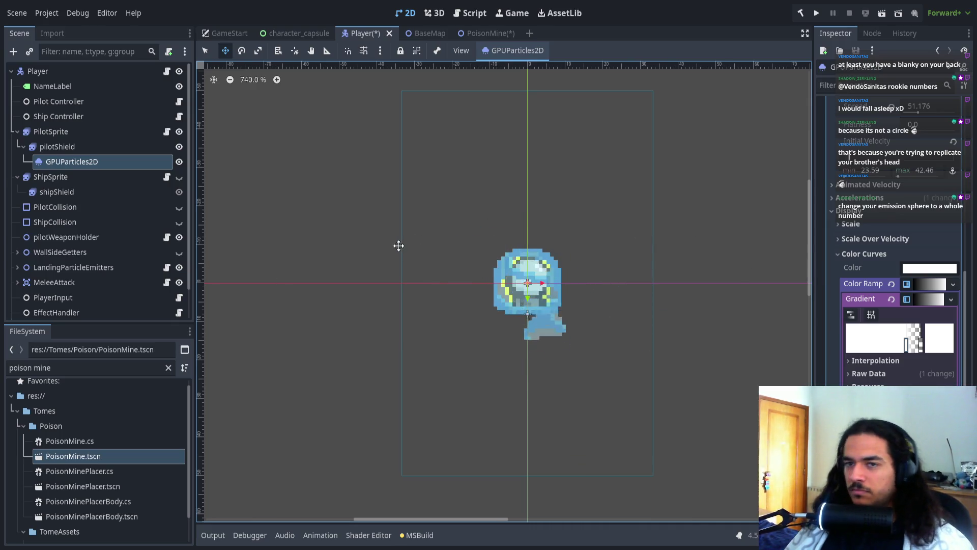
click(61, 191)
- Paste a copy of the GPUParticles2D emitter under shipShield
click(63, 162)
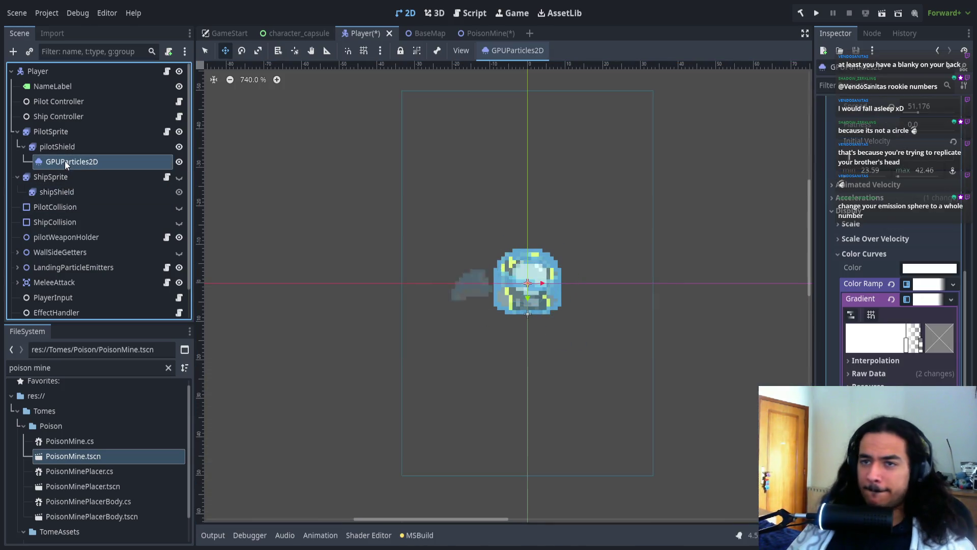
click(56, 192)
key(ctrl+v)
click(63, 196)
click(60, 209)
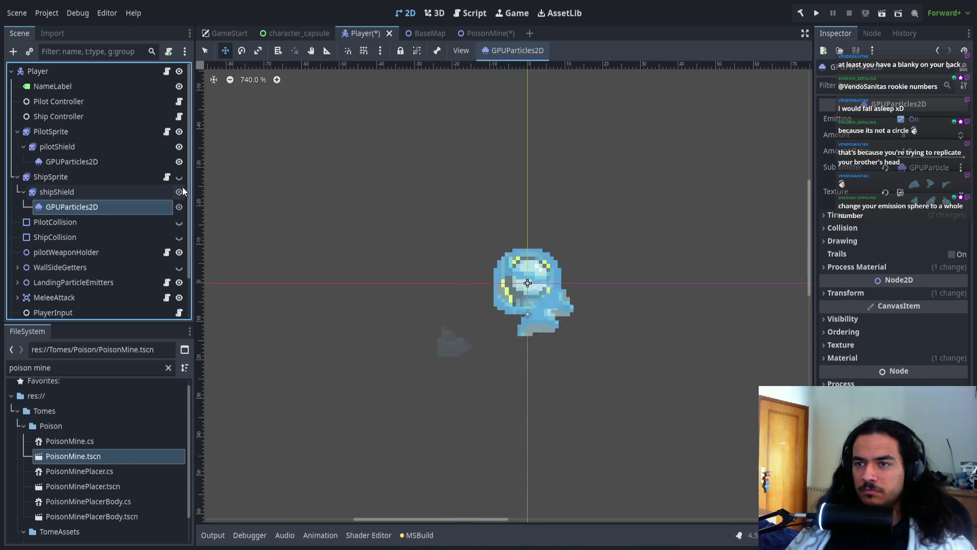
- Make ShipSprite visible and hide pilotShield, with the new emitter selected
click(179, 177)
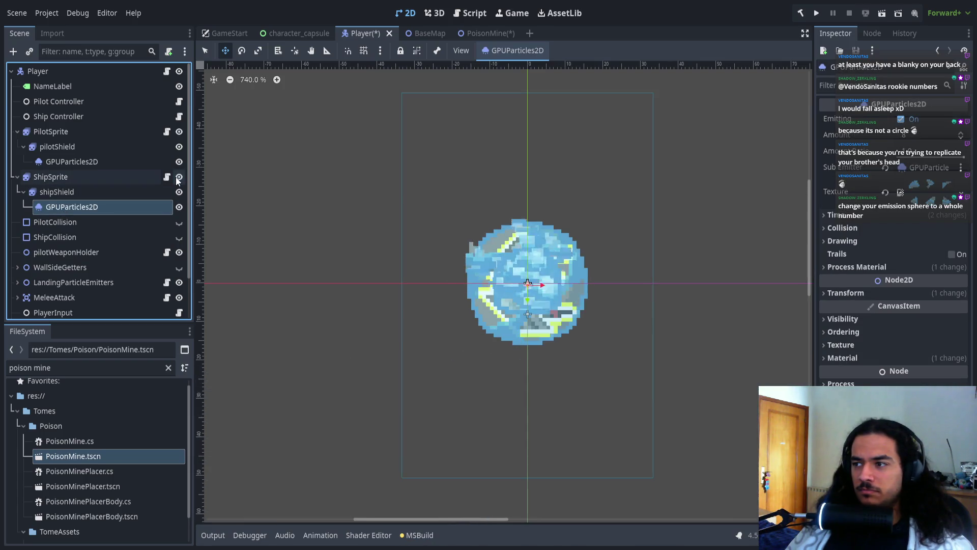
click(179, 147)
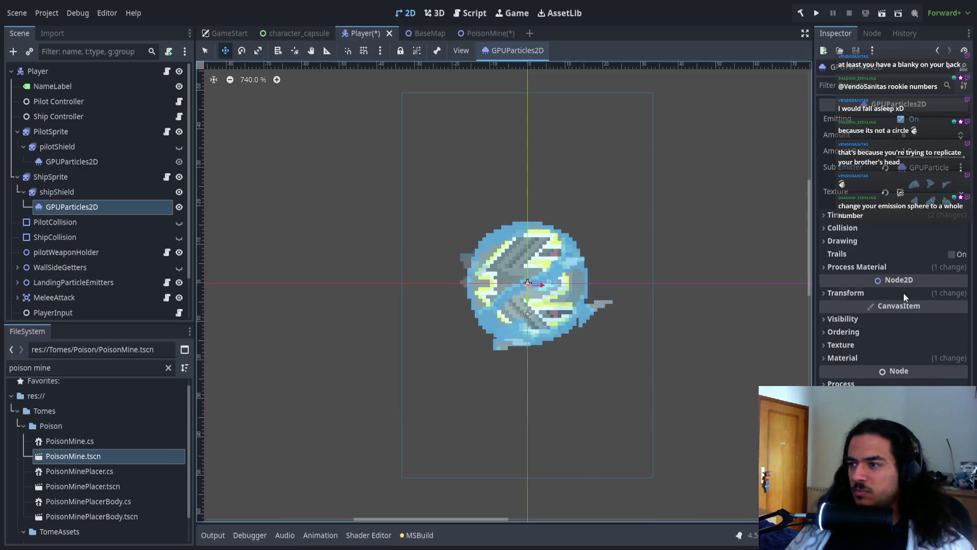
click(91, 193)
click(88, 206)
- Inspect the new emitter's Texture, Time and Process Material settings
click(908, 201)
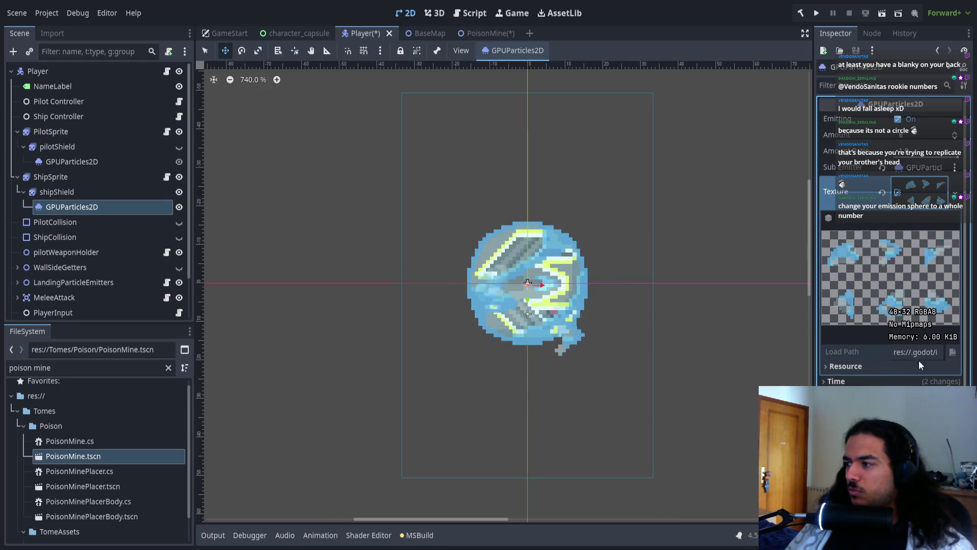
click(938, 193)
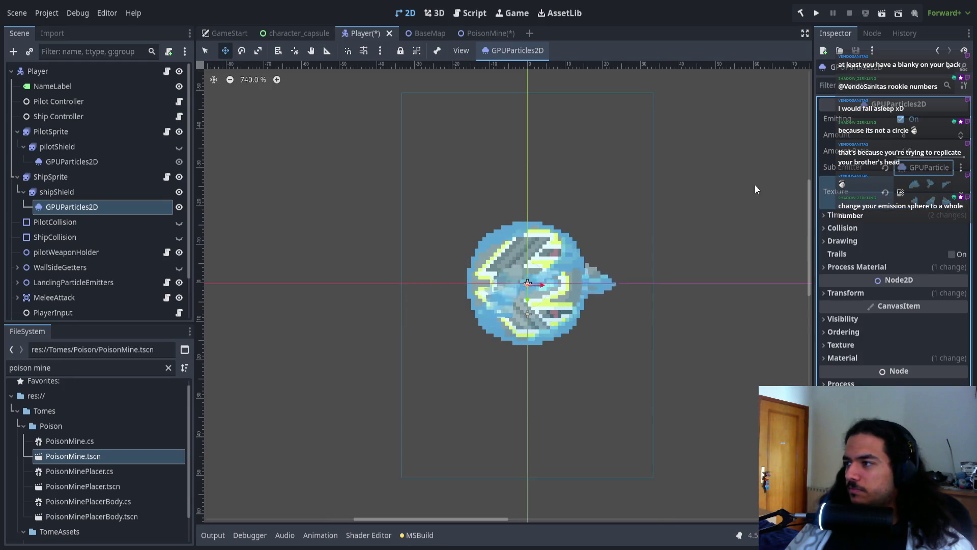
click(896, 215)
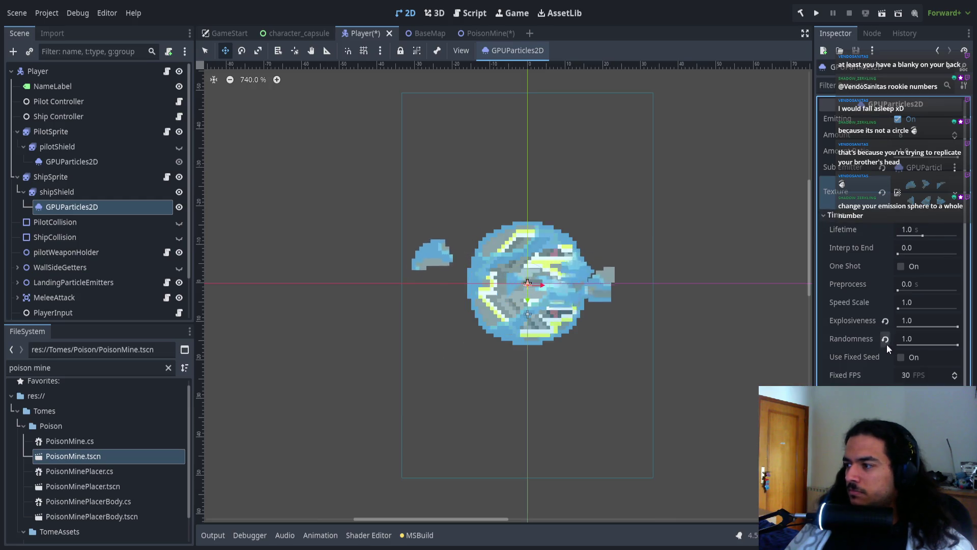
click(888, 220)
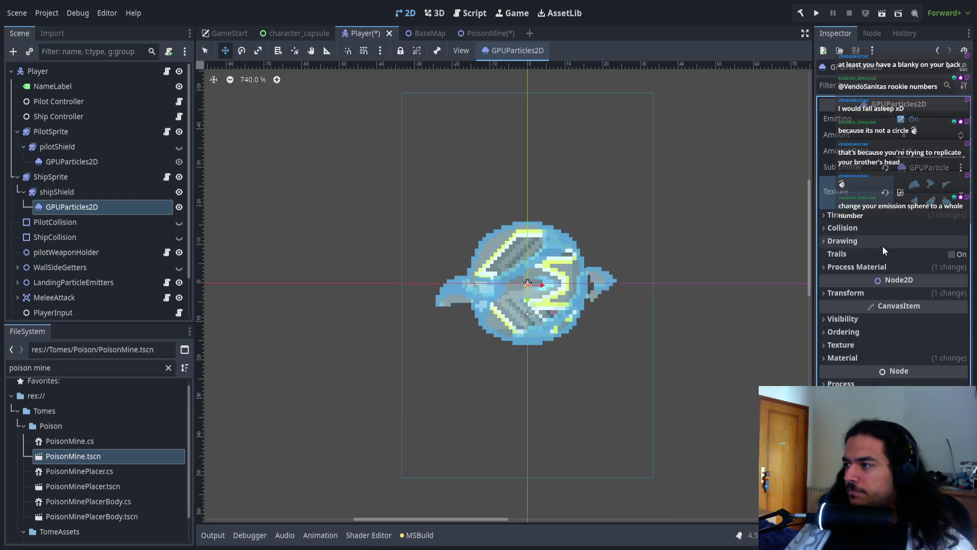
click(875, 268)
click(924, 280)
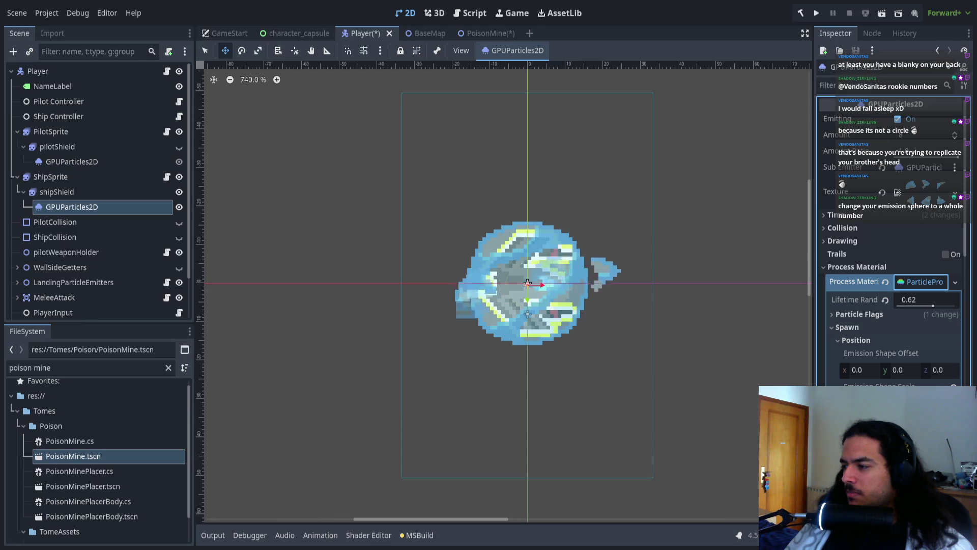
key(ctrl+z)
- Convert the Process Material to a ShaderMaterial and open its shader code
click(936, 282)
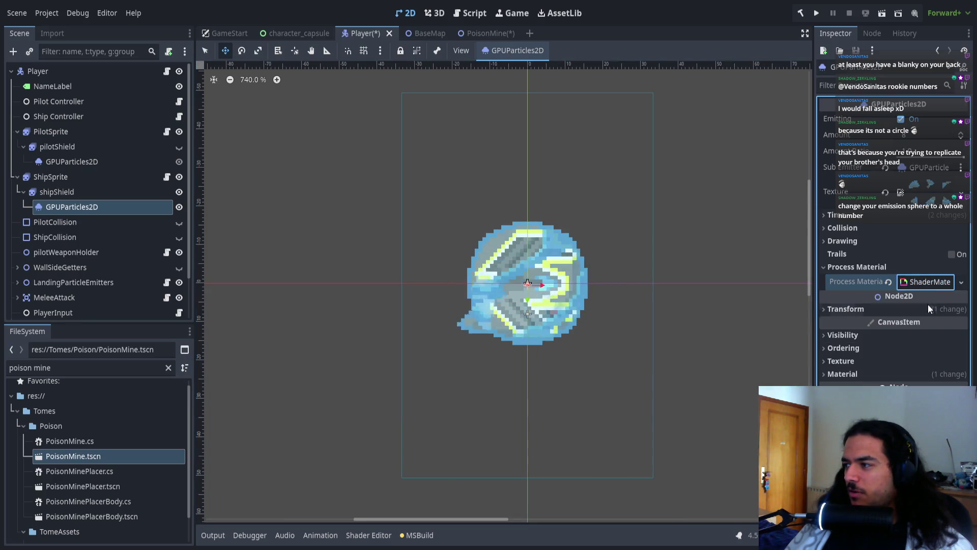
click(926, 302)
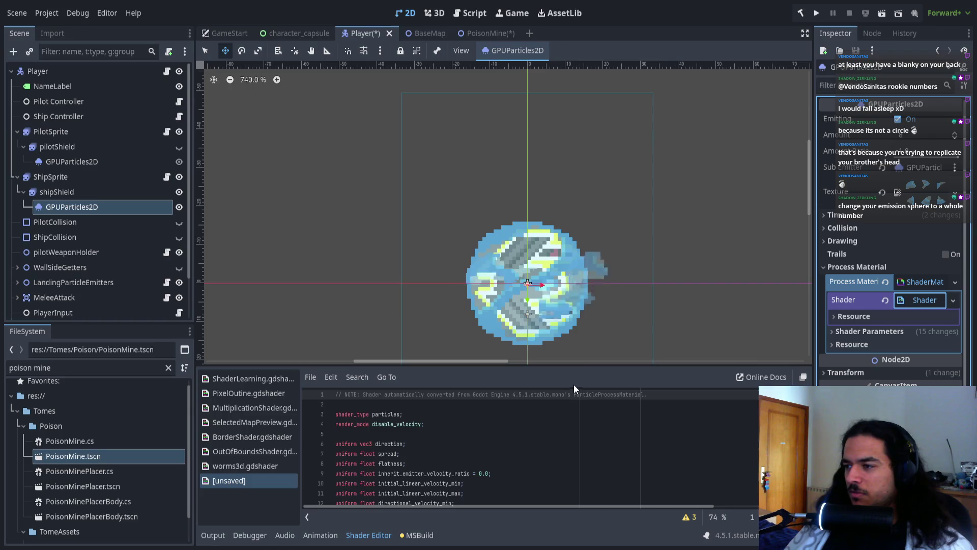
click(564, 362)
drag(543, 365, 547, 96)
scroll(493, 340, down, 10)
scroll(493, 340, down, 1)
drag(499, 98, 501, 328)
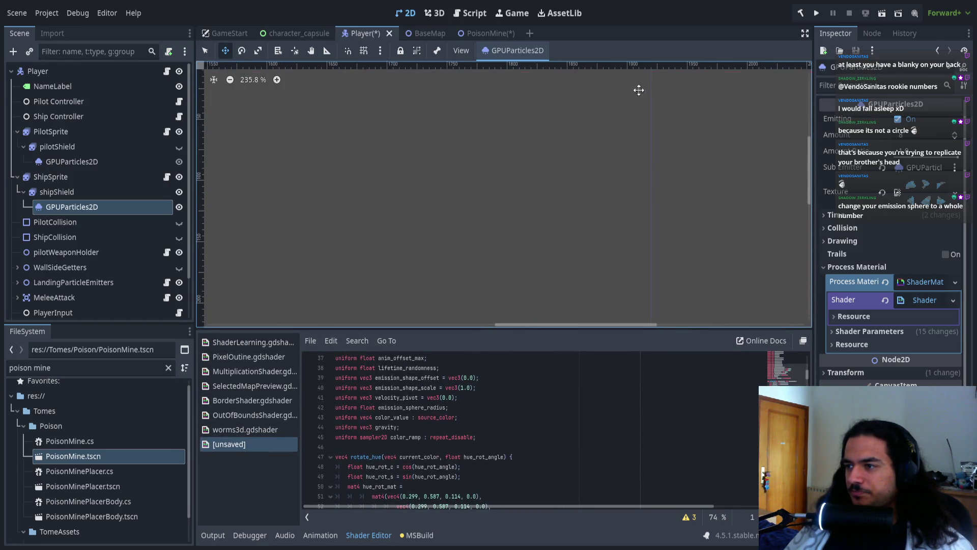
scroll(561, 259, down, 10)
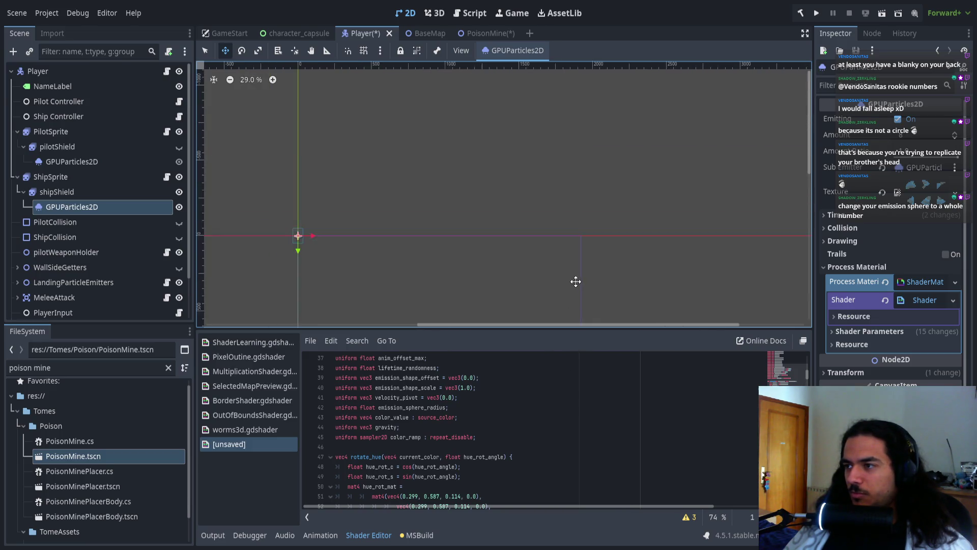
scroll(534, 236, up, 20)
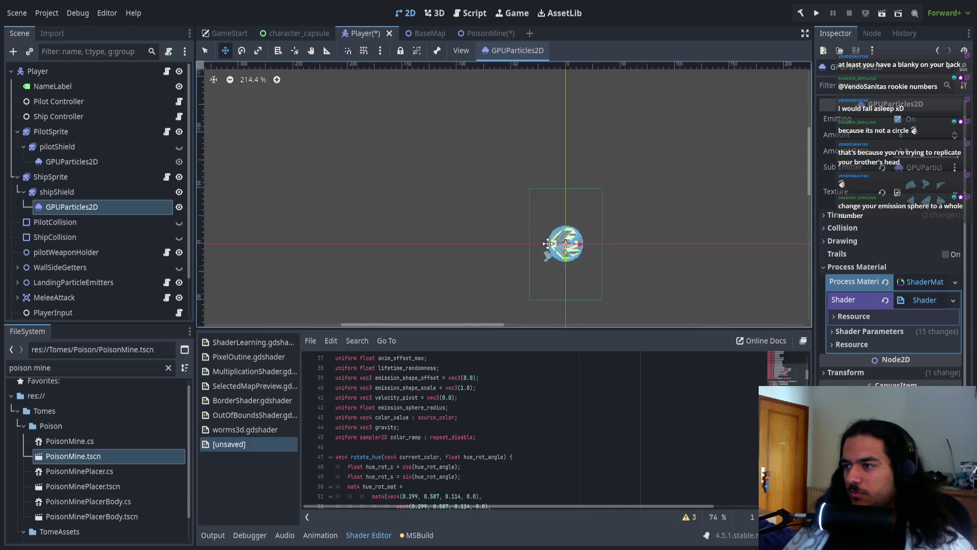
scroll(448, 398, down, 5)
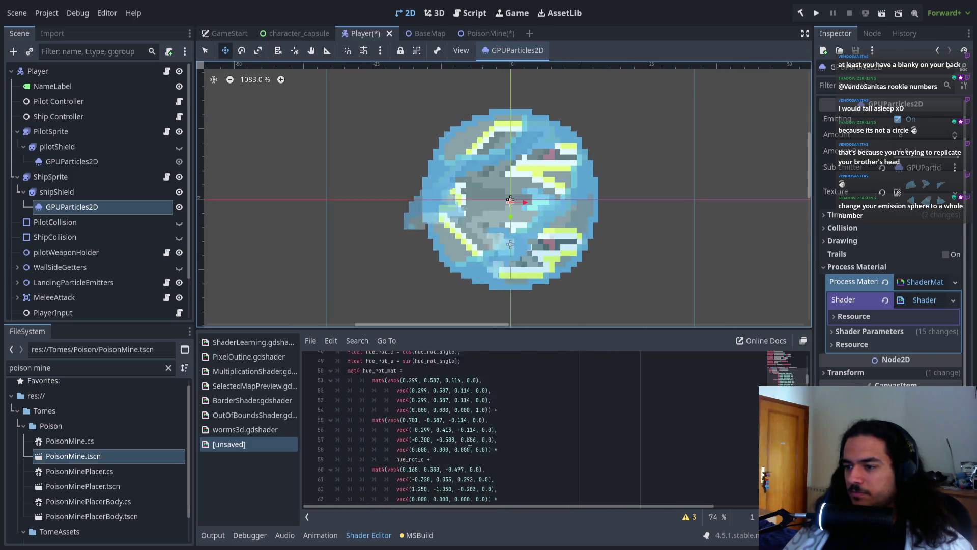
drag(449, 328, 453, 233)
- Read through the generated shader, from rand_from_seed down through the code
click(357, 330)
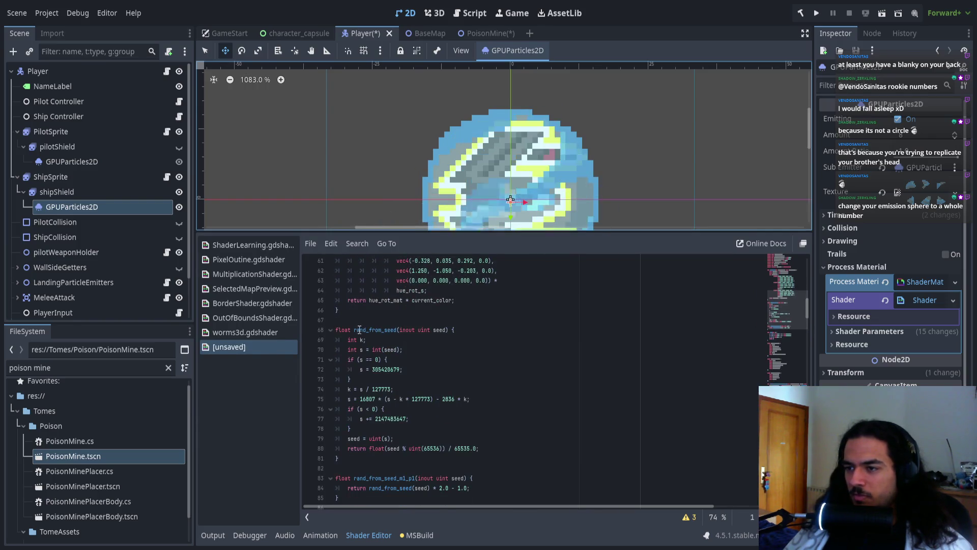
click(408, 350)
scroll(412, 370, down, 2)
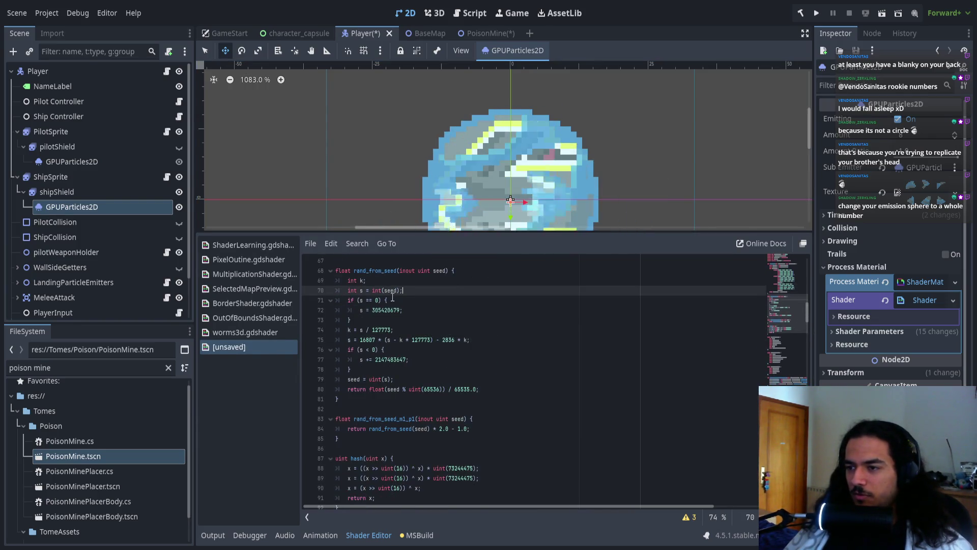
scroll(405, 295, down, 5)
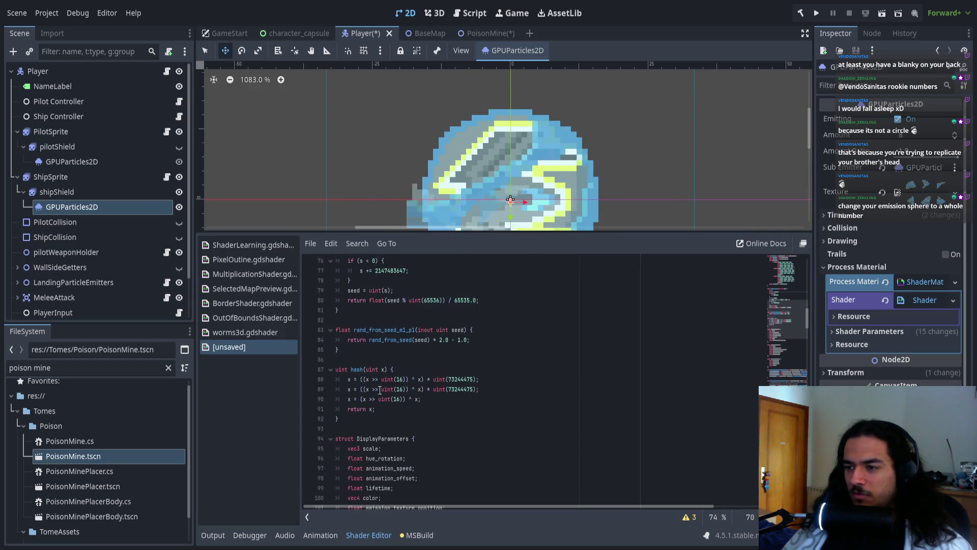
scroll(375, 406, down, 2)
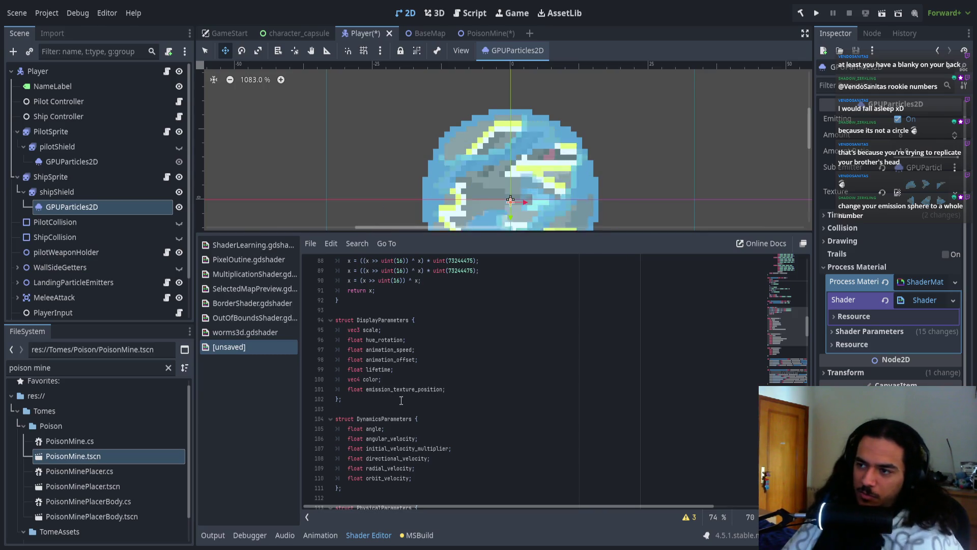
scroll(401, 401, down, 3)
scroll(403, 400, down, 3)
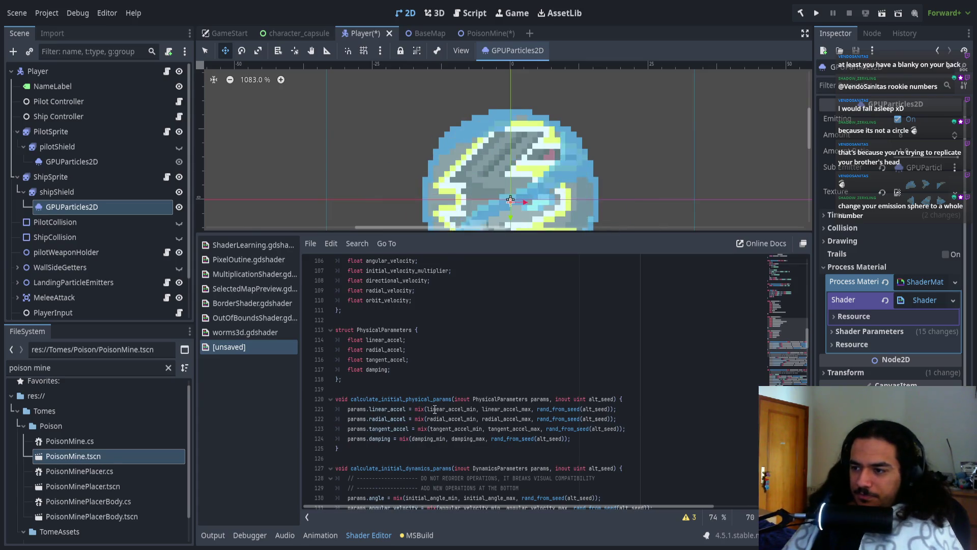
scroll(436, 409, down, 2)
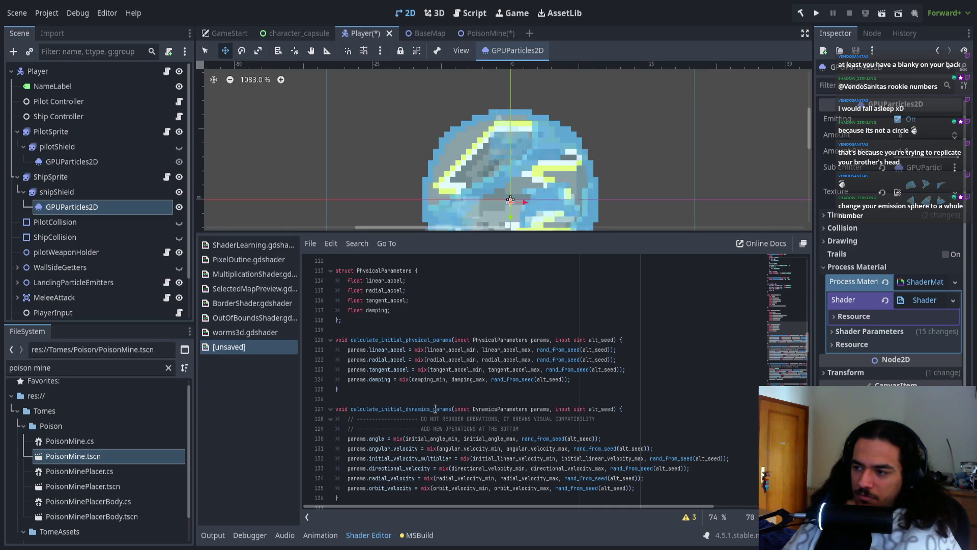
scroll(435, 409, down, 4)
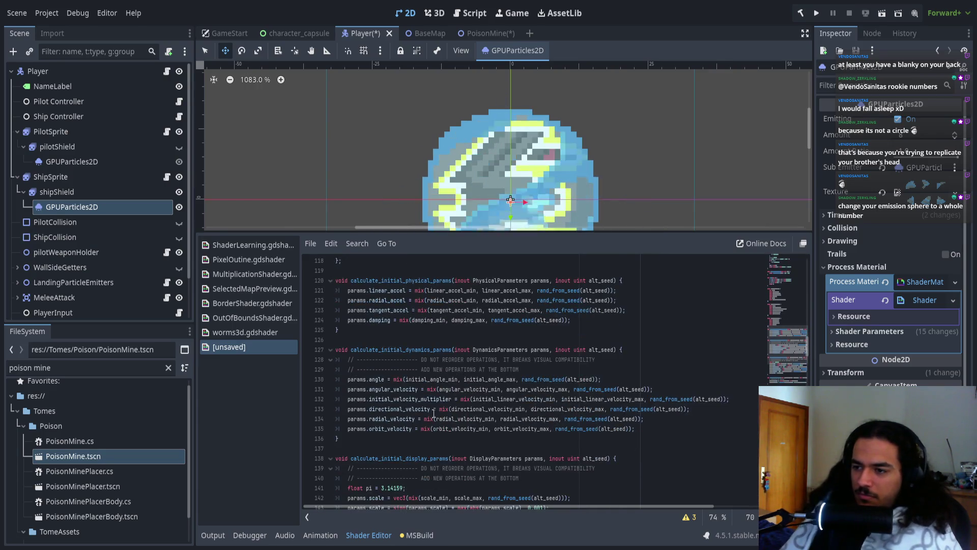
scroll(426, 421, down, 8)
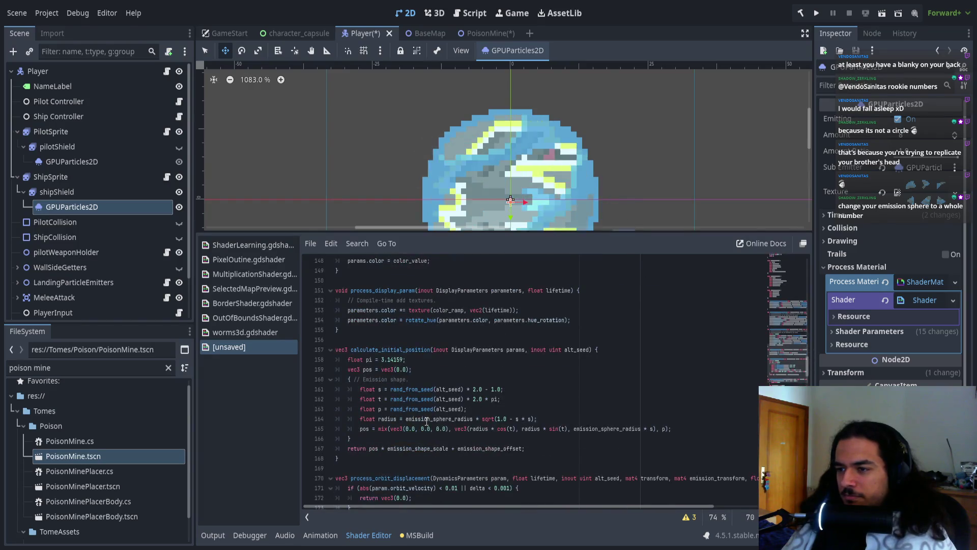
scroll(427, 422, down, 1)
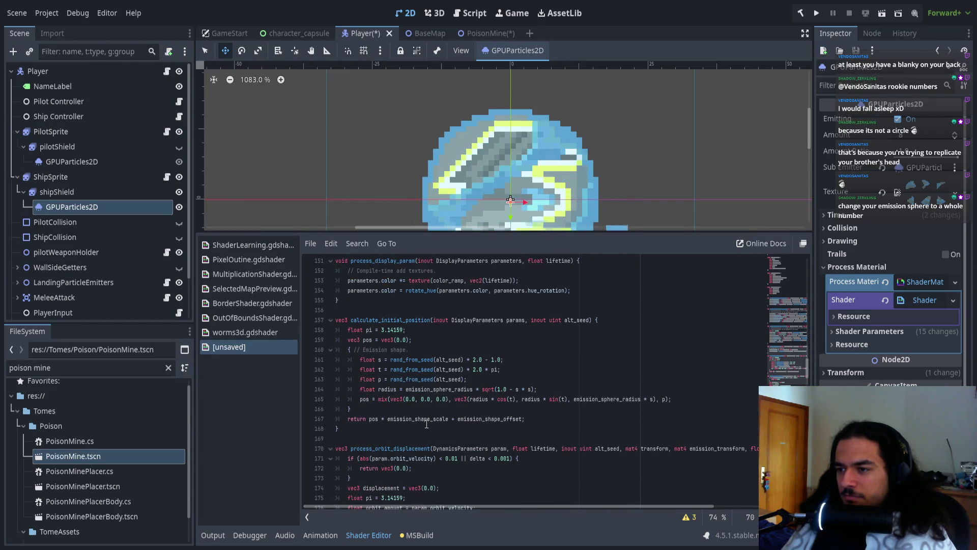
scroll(431, 421, down, 10)
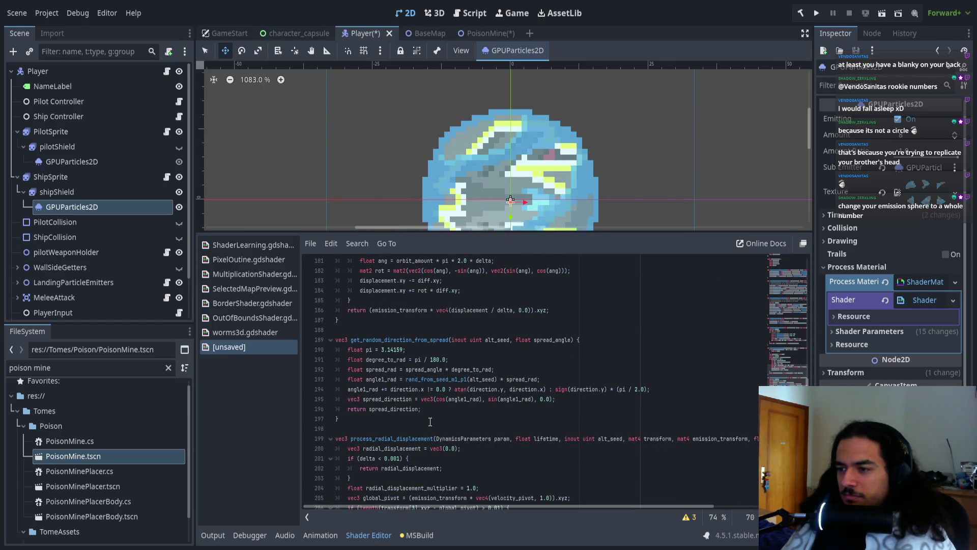
scroll(430, 422, down, 4)
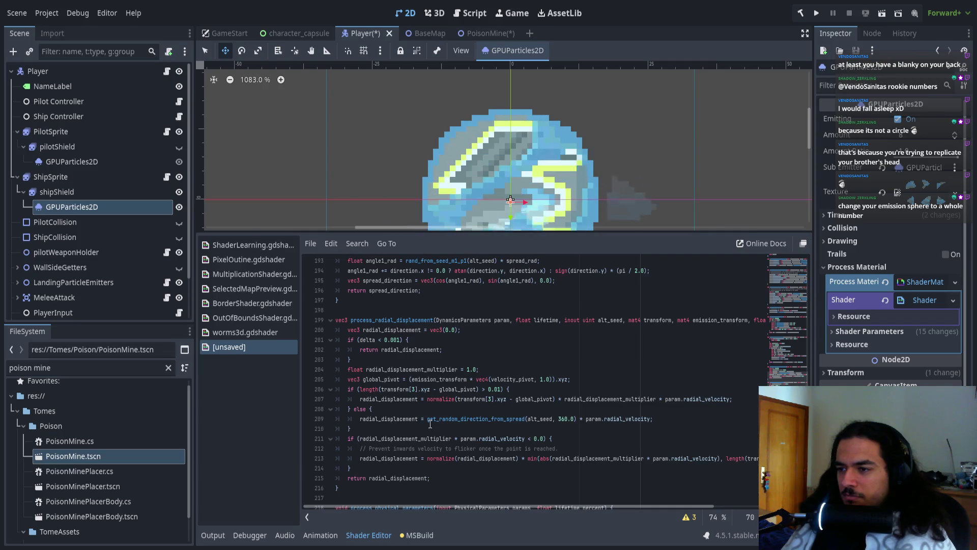
scroll(432, 428, down, 20)
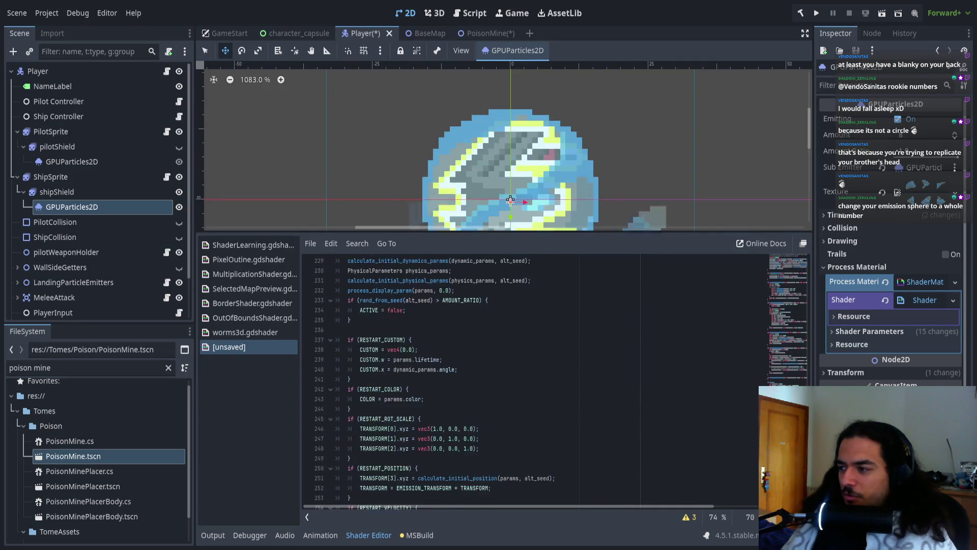
scroll(462, 442, up, 14)
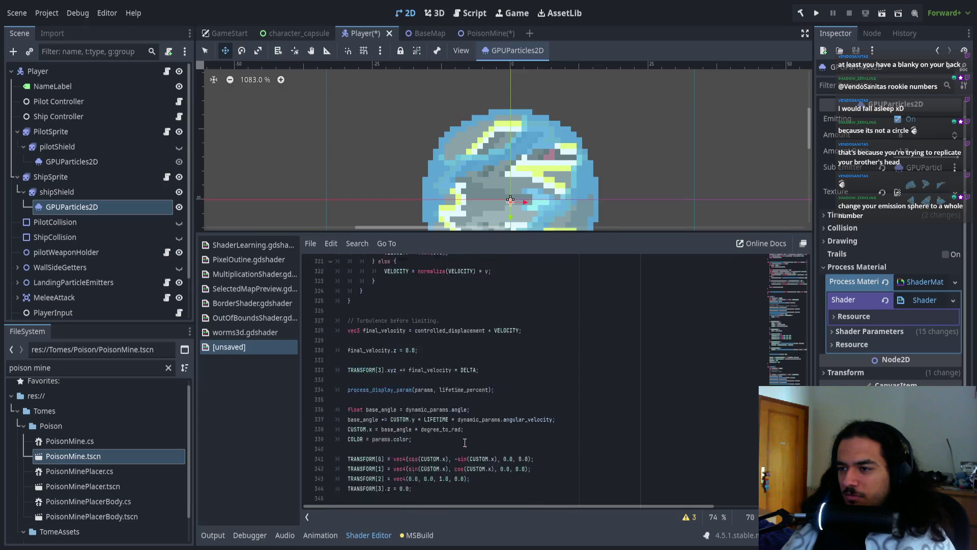
scroll(462, 442, up, 16)
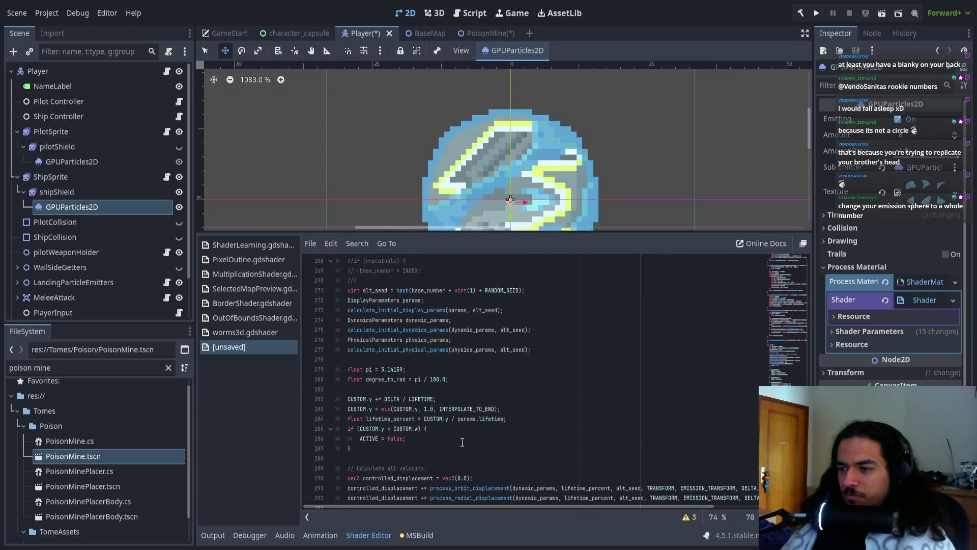
scroll(463, 441, down, 1)
- Examine the process() function's extent, then undo back to ParticleProcessMaterial
double_click(364, 420)
scroll(364, 419, down, 11)
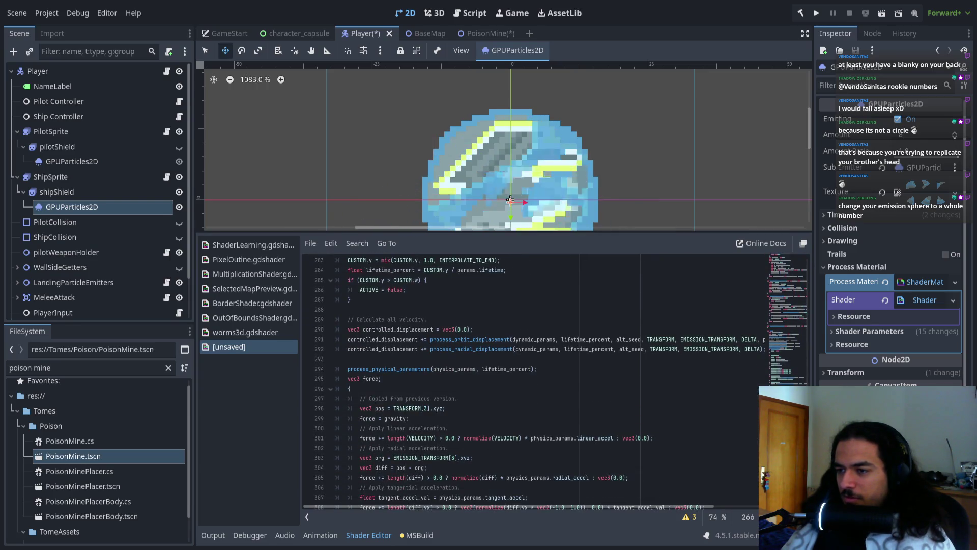
scroll(633, 381, up, 8)
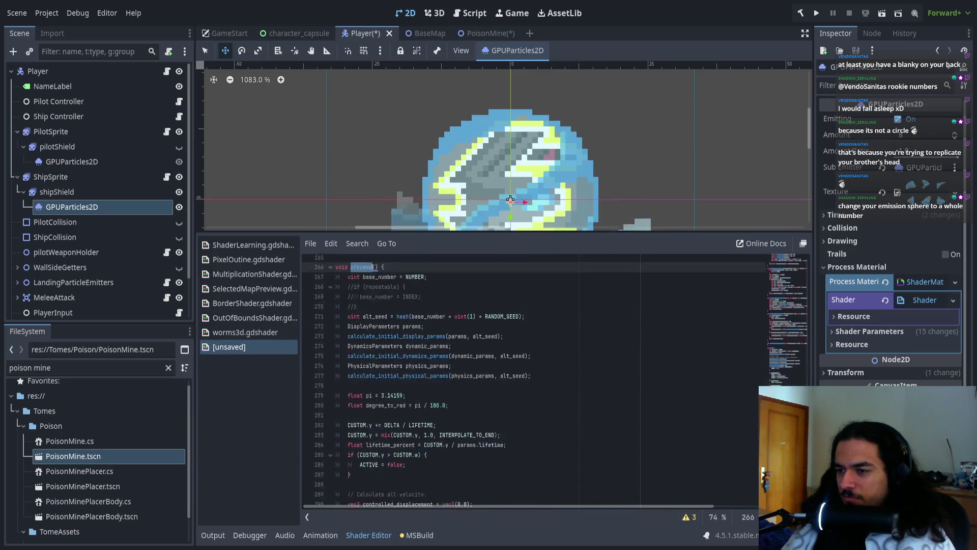
click(329, 344)
click(330, 350)
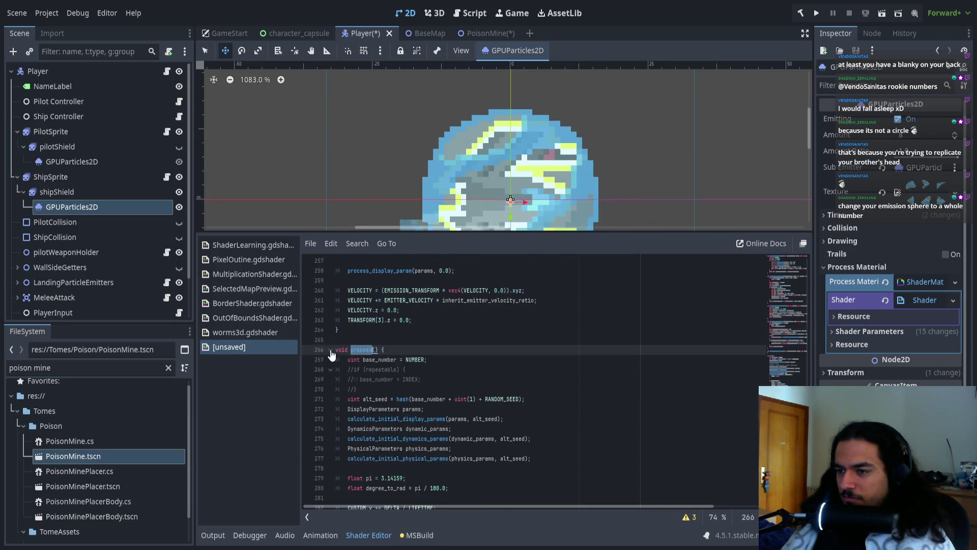
scroll(414, 447, down, 7)
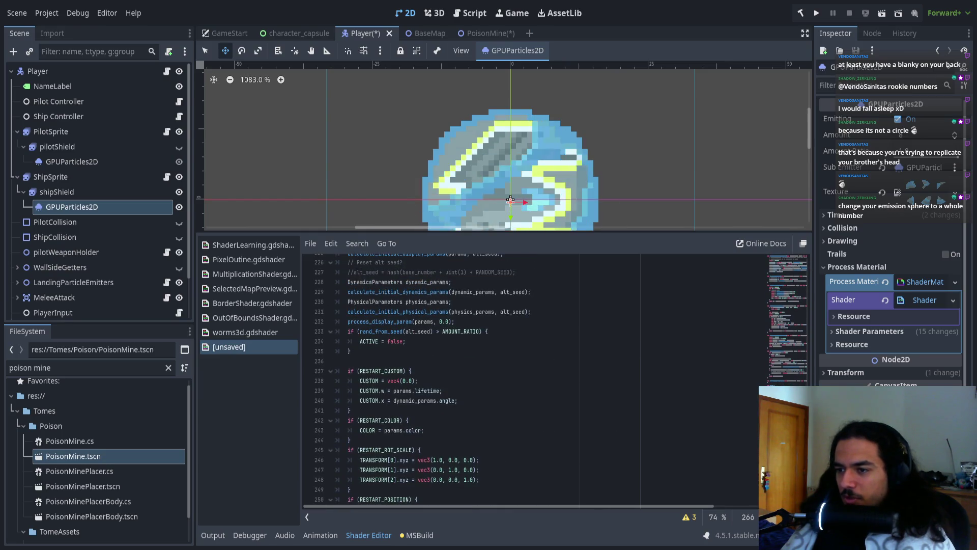
scroll(415, 443, up, 8)
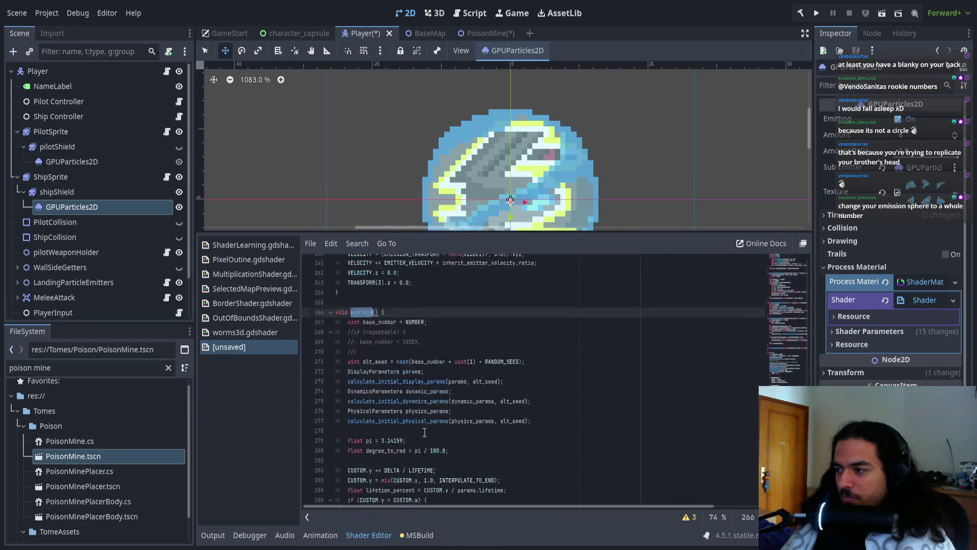
scroll(330, 368, up, 15)
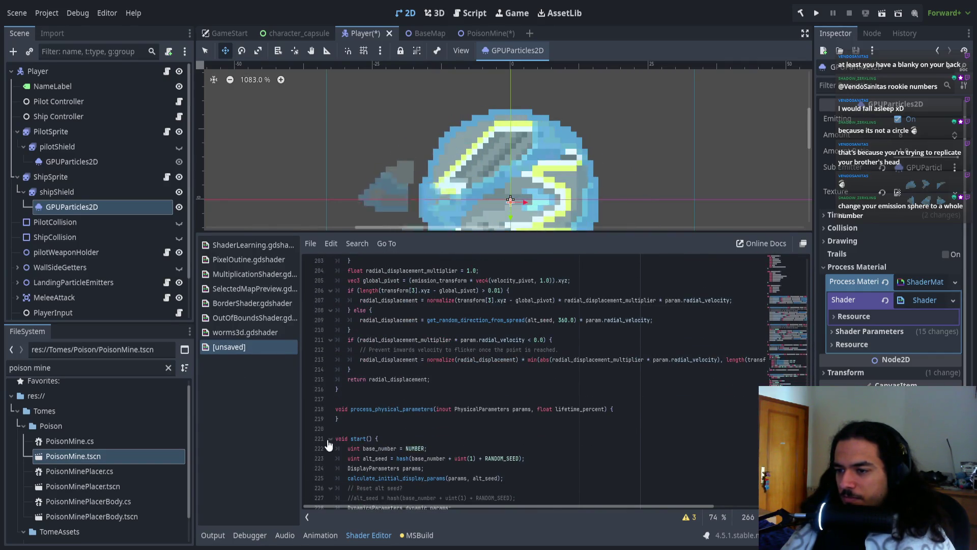
scroll(395, 416, down, 5)
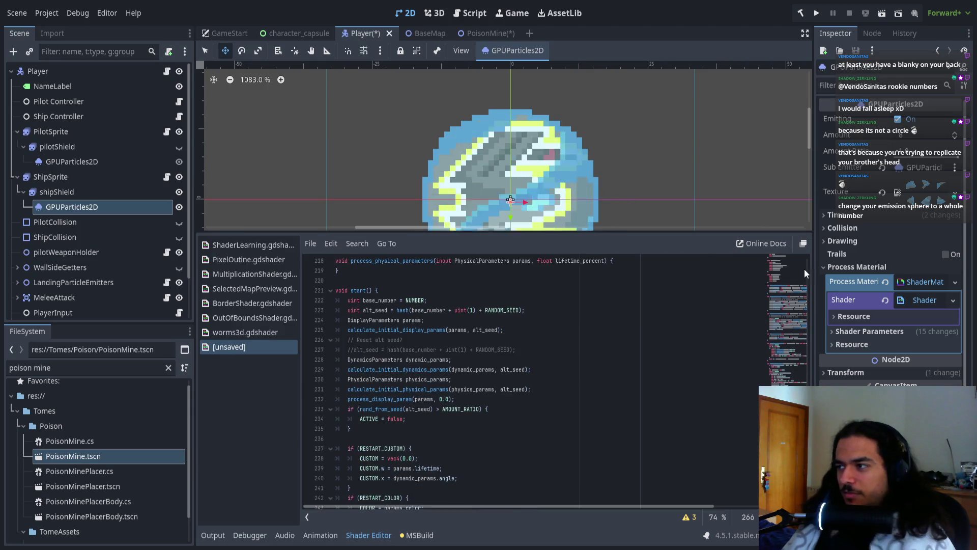
click(913, 283)
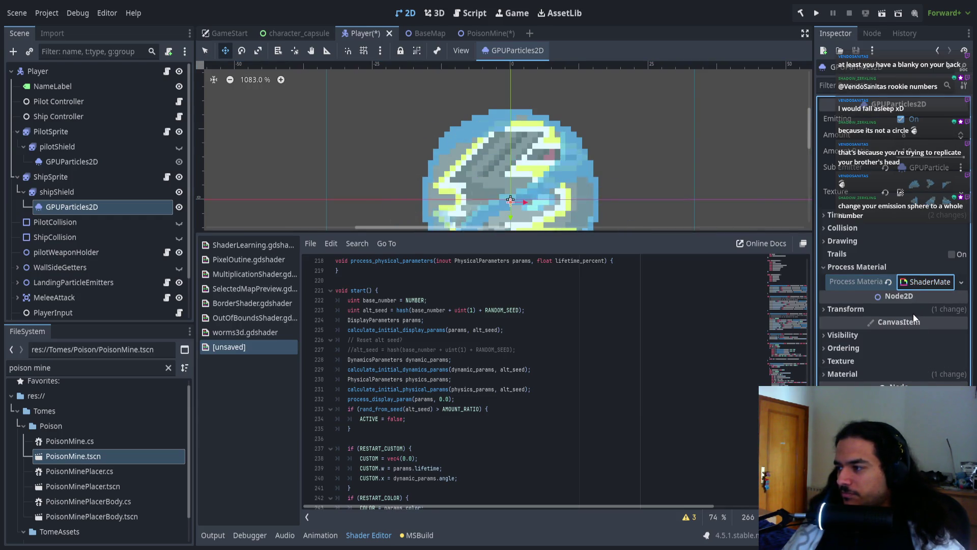
key(ctrl+z)
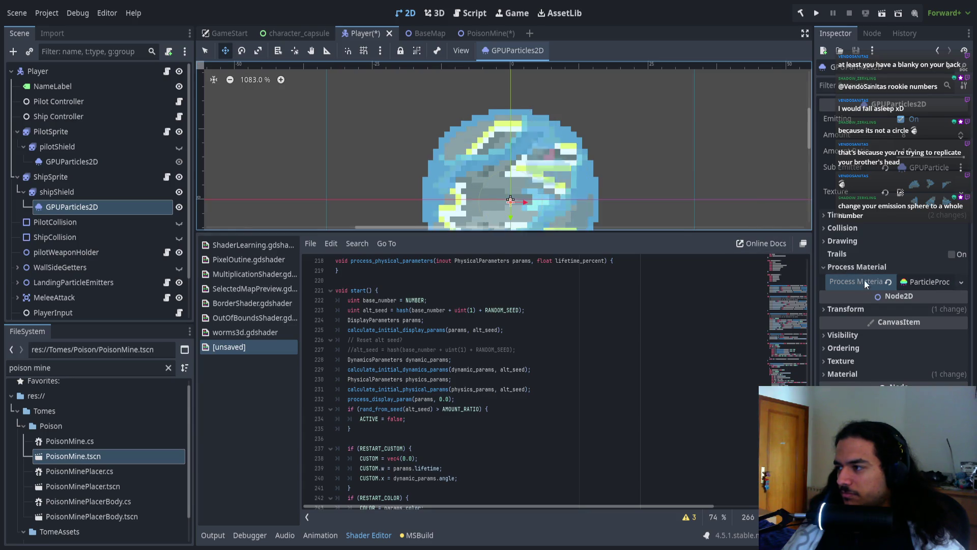
- Close the unsaved converted shader in the shader editor
click(246, 332)
click(243, 345)
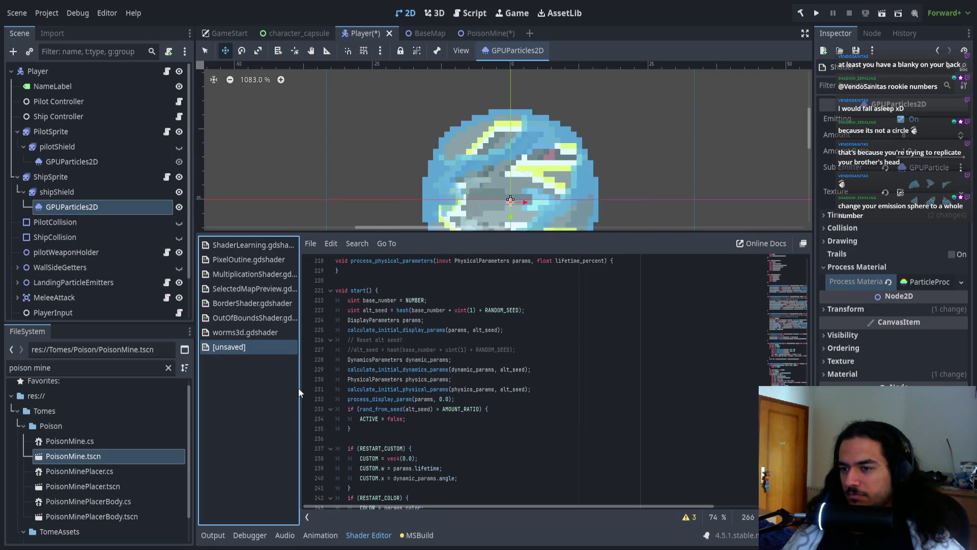
key(ctrl+z)
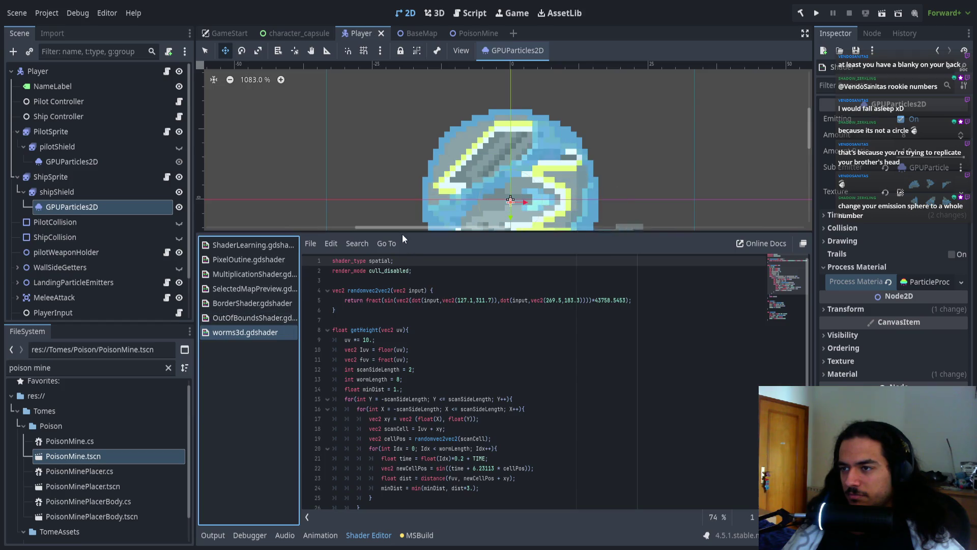
drag(402, 233, 376, 366)
scroll(371, 310, down, 1)
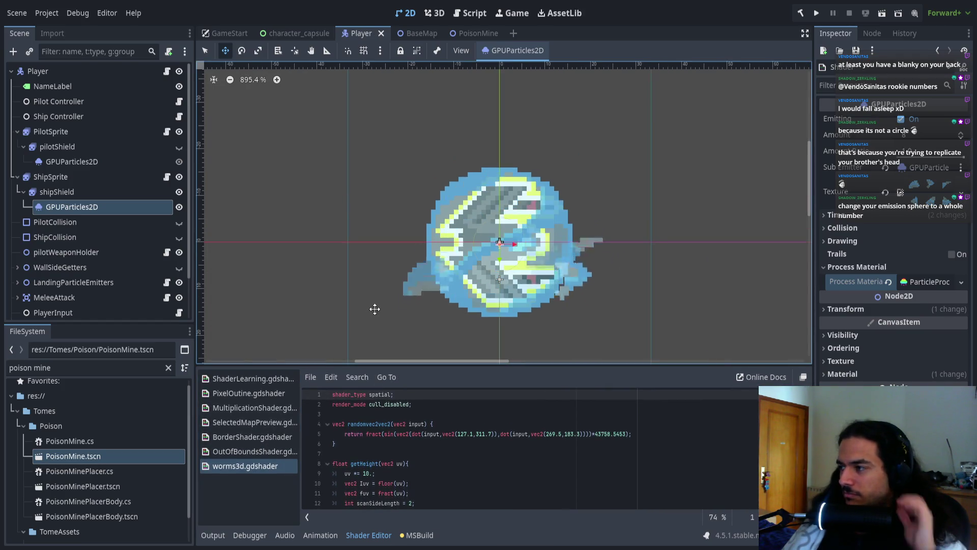
- Clear the Texture on shipShield's GPUParticles2D emitter
click(923, 282)
click(912, 327)
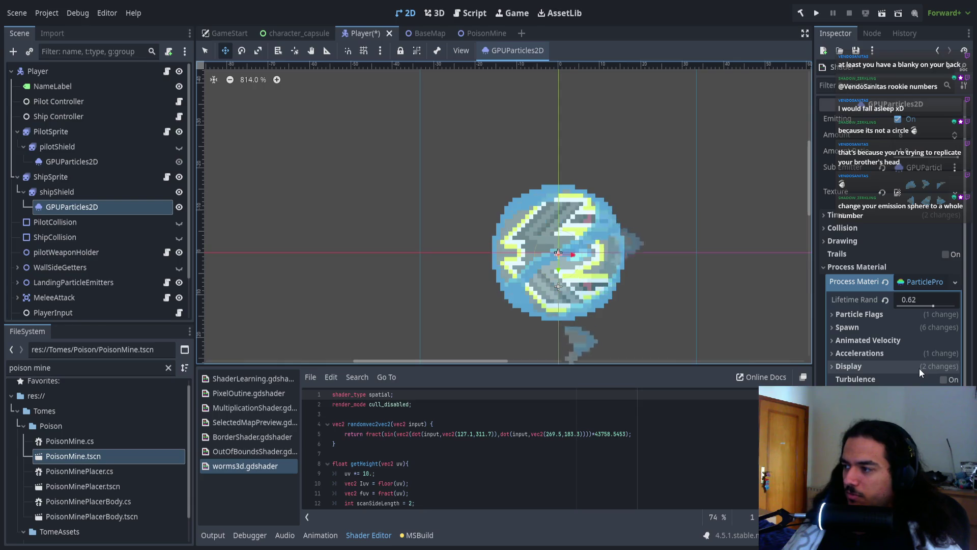
scroll(726, 320, right, 1)
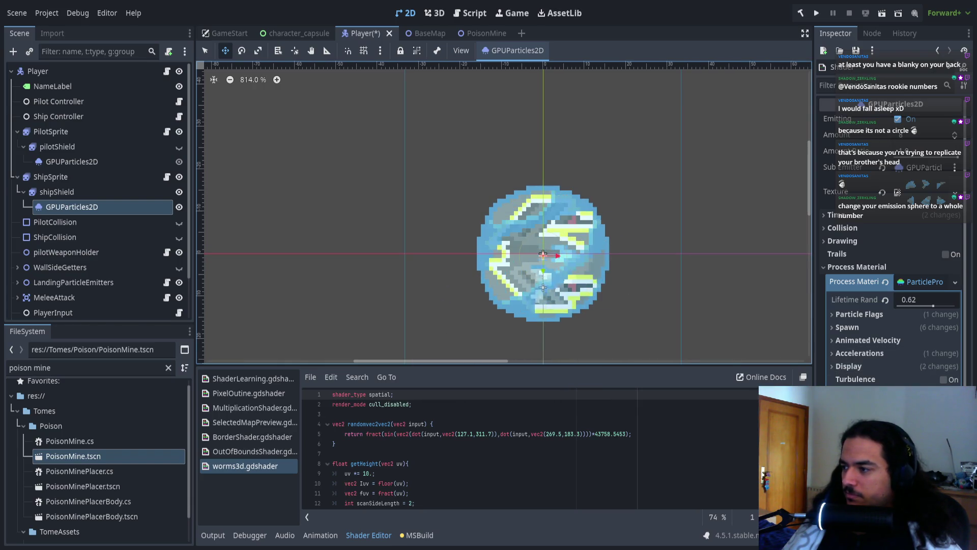
click(885, 195)
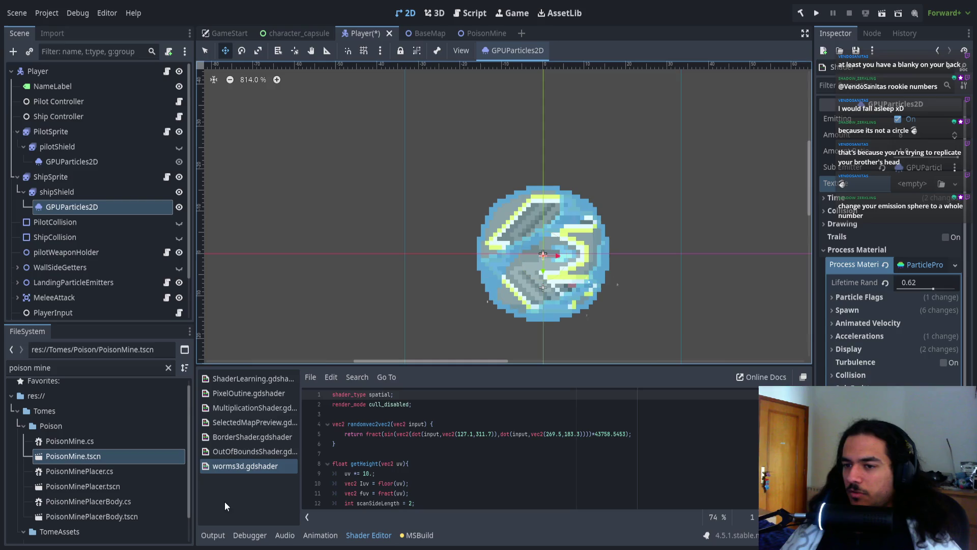
scroll(99, 496, down, 2)
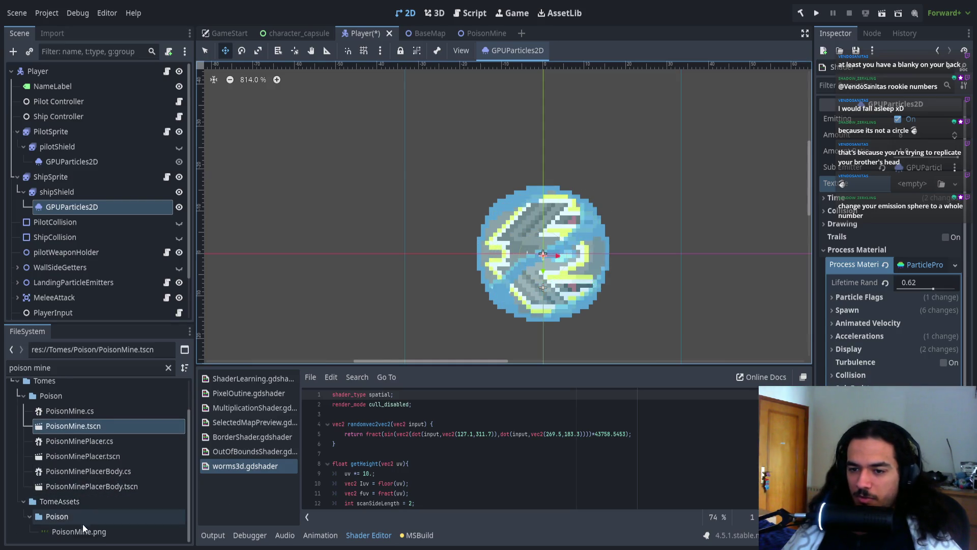
- Filter the FileSystem by 'shield' and drag shipShieldParticles.png into the emitter's Texture slot
scroll(77, 443, up, 2)
triple_click(73, 363)
text(shield)
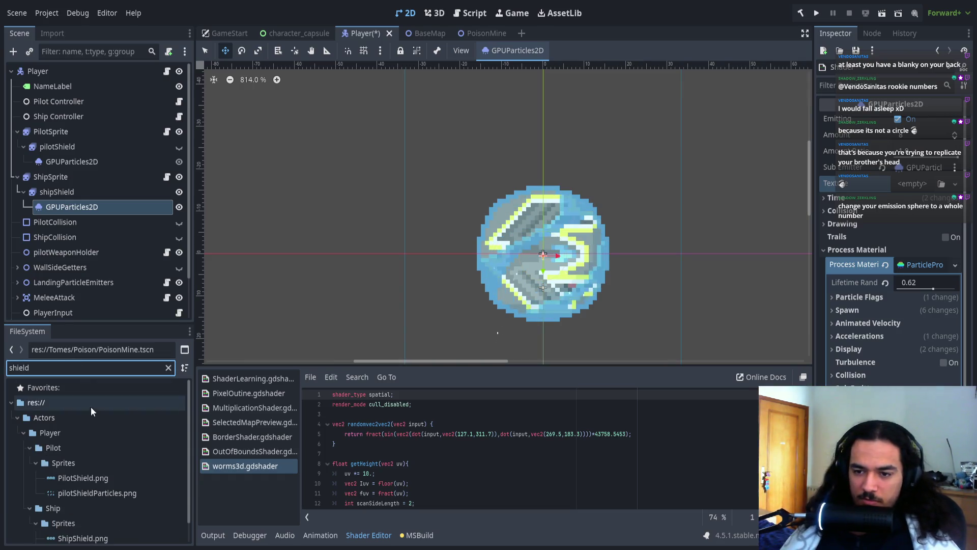
scroll(92, 412, down, 1)
mouse_move(97, 531)
mouse_down()
mouse_move(881, 218)
mouse_move(905, 193)
mouse_up()
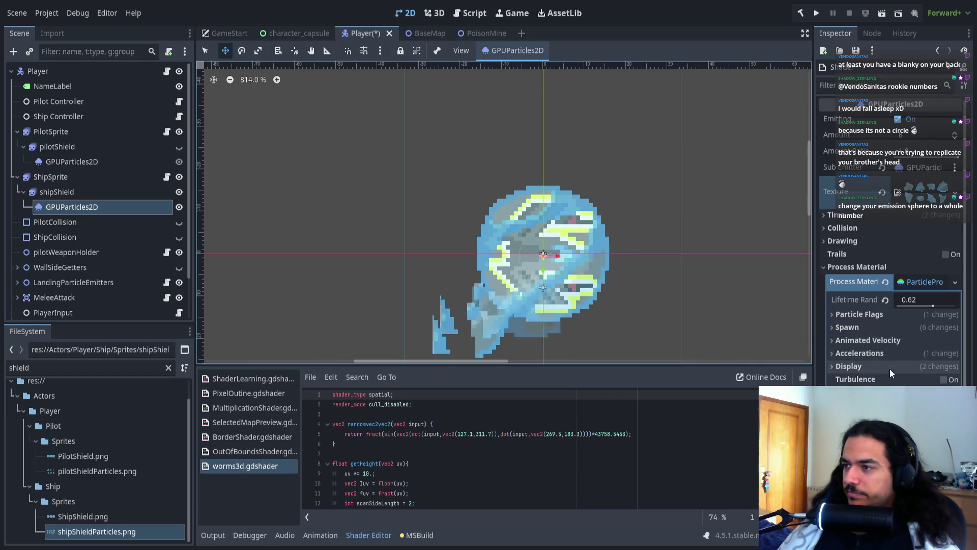
scroll(891, 372, down, 2)
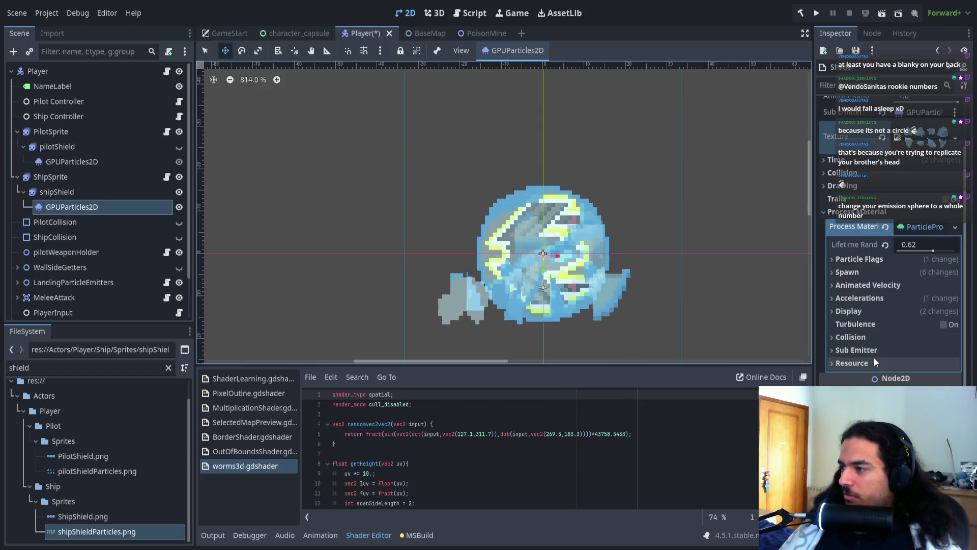
scroll(891, 241, down, 2)
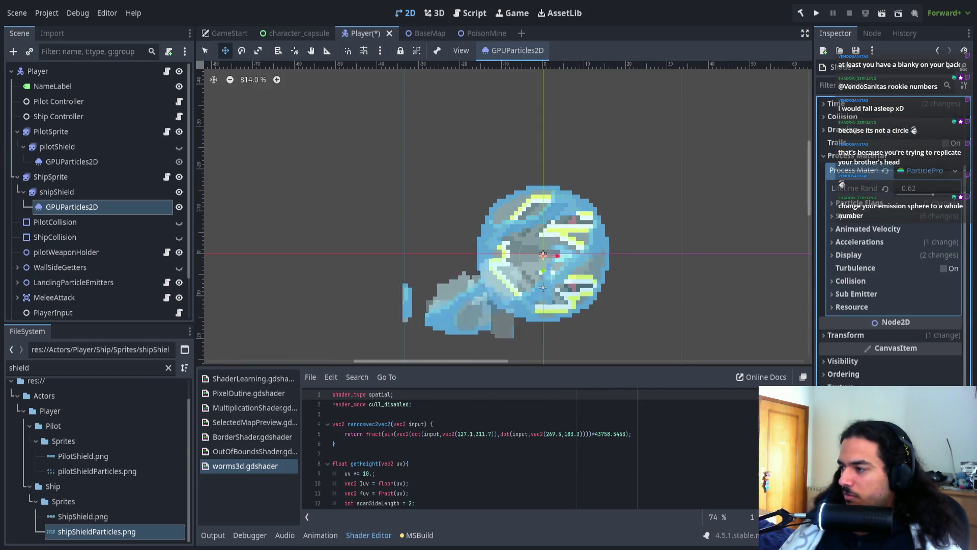
scroll(891, 241, down, 6)
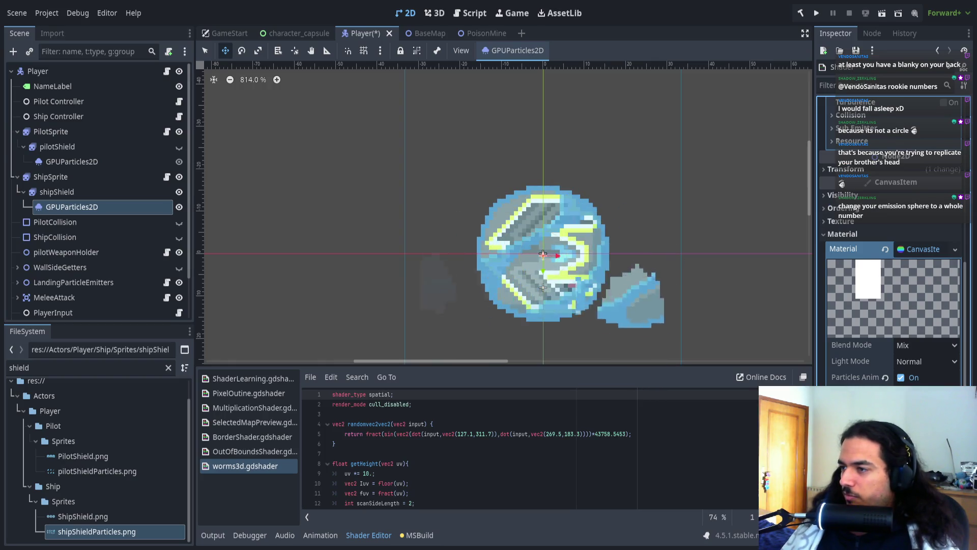
scroll(662, 311, down, 1)
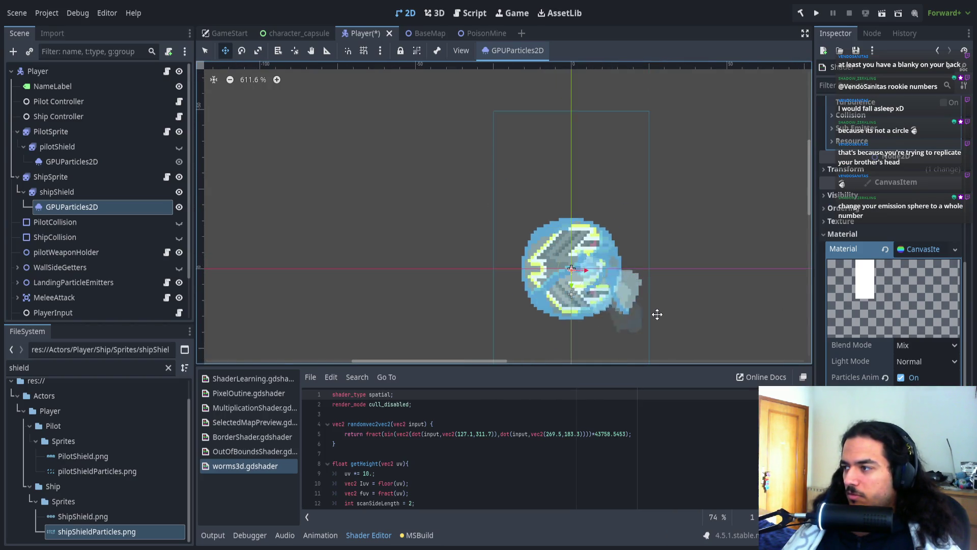
scroll(628, 277, down, 1)
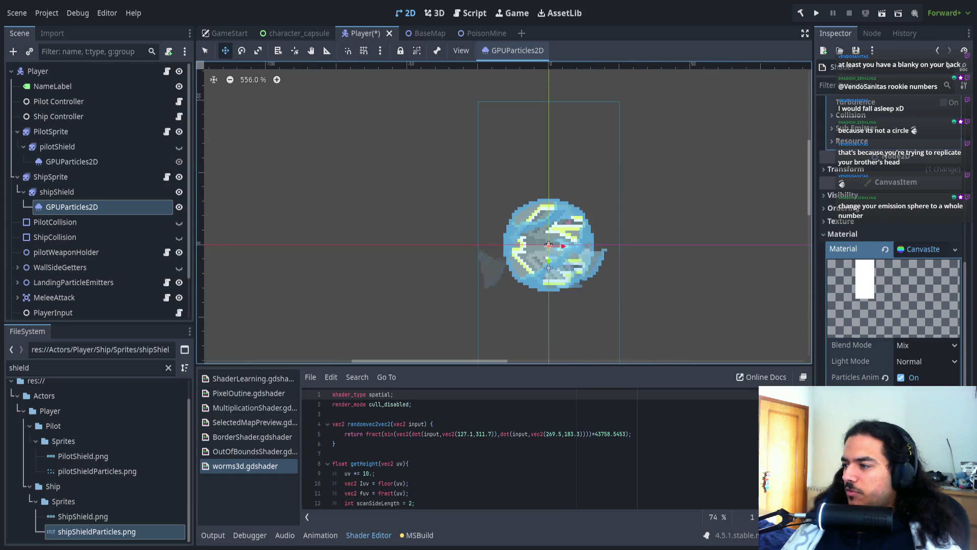
scroll(728, 240, up, 1)
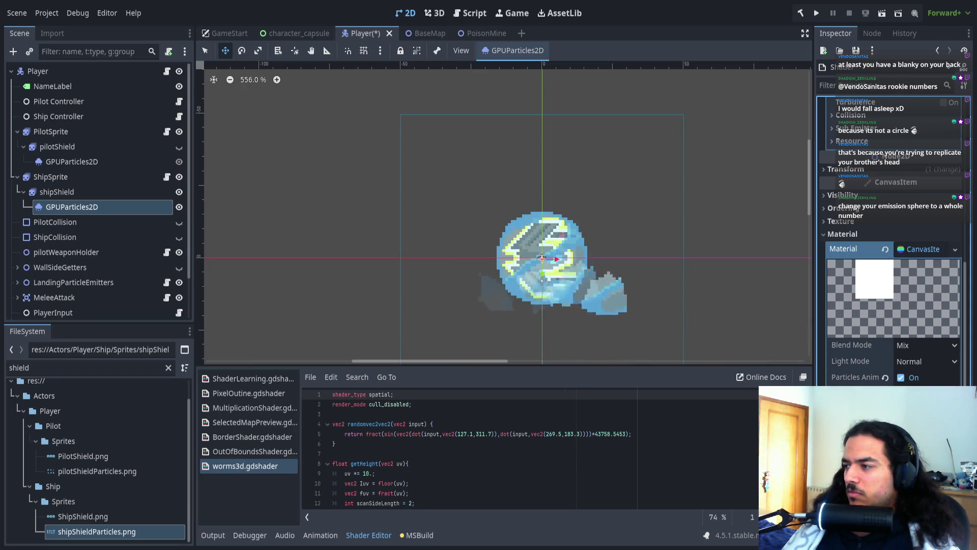
scroll(889, 305, up, 5)
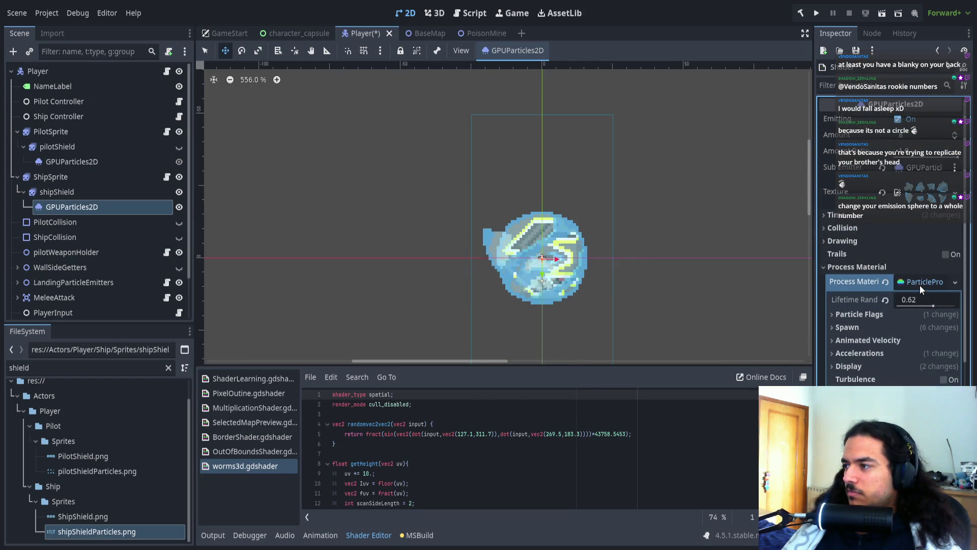
- Expand Process Material > Spawn > Position and inspect the emission position
click(908, 328)
click(908, 340)
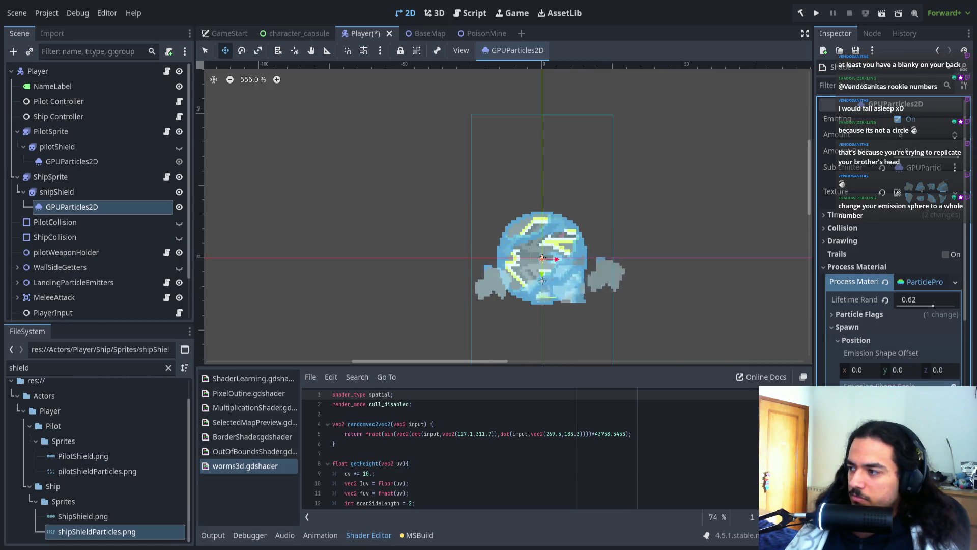
scroll(564, 247, up, 4)
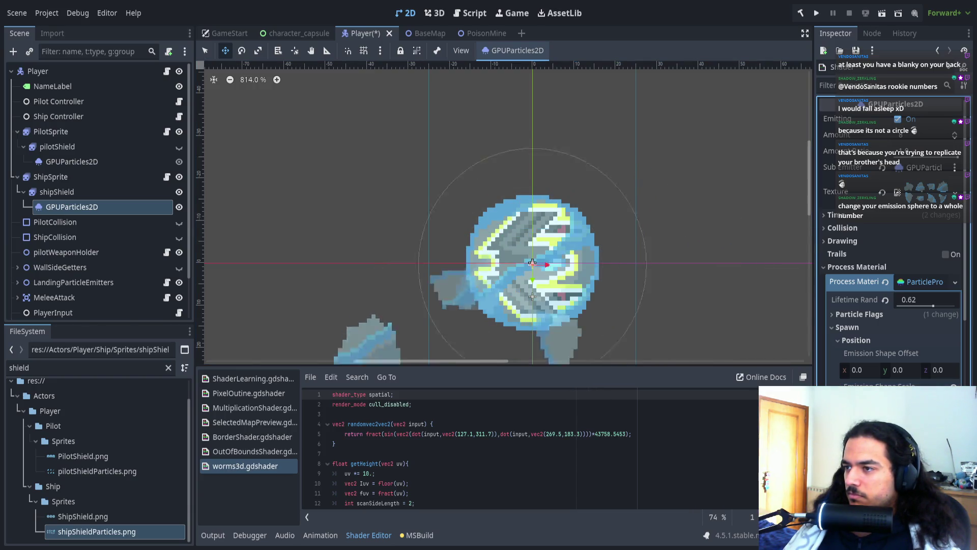
scroll(609, 171, down, 6)
scroll(587, 221, down, 5)
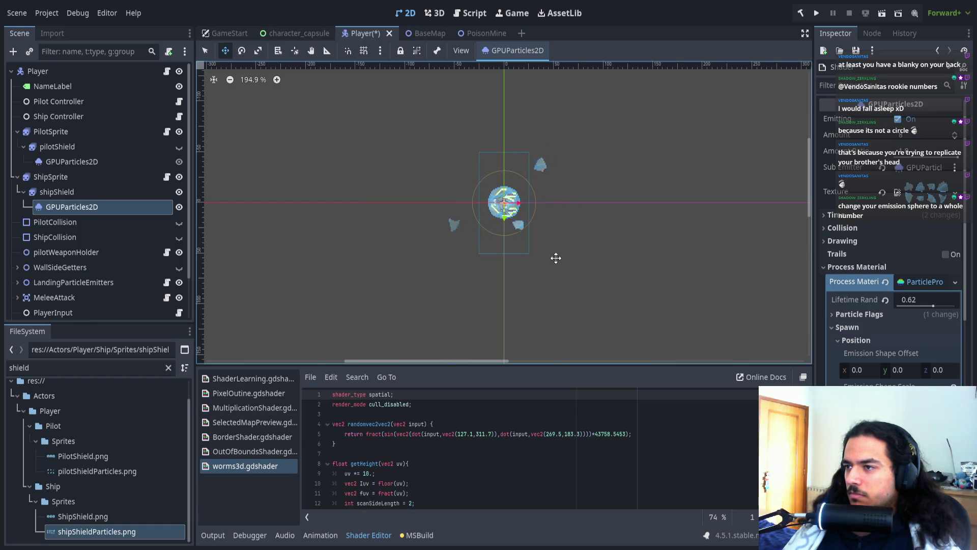
scroll(530, 218, up, 2)
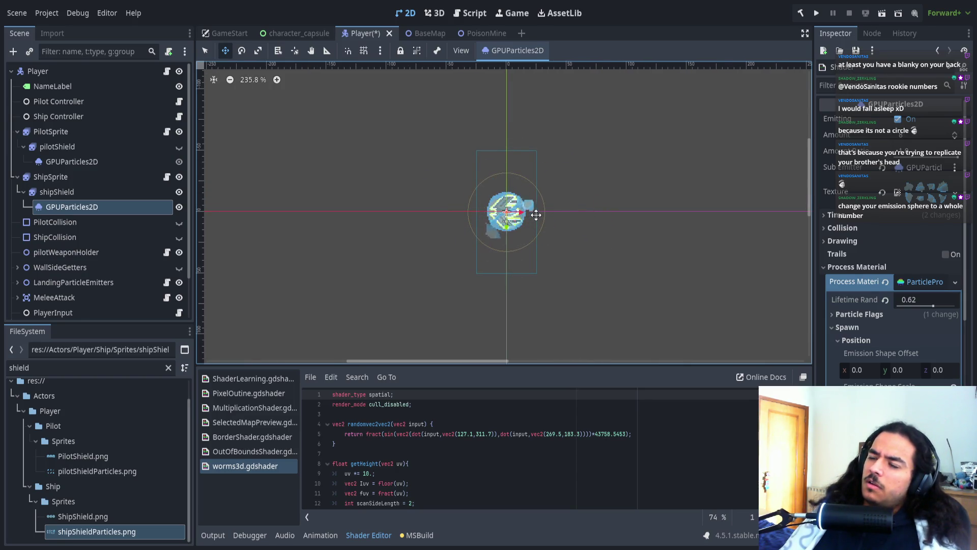
scroll(561, 219, up, 1)
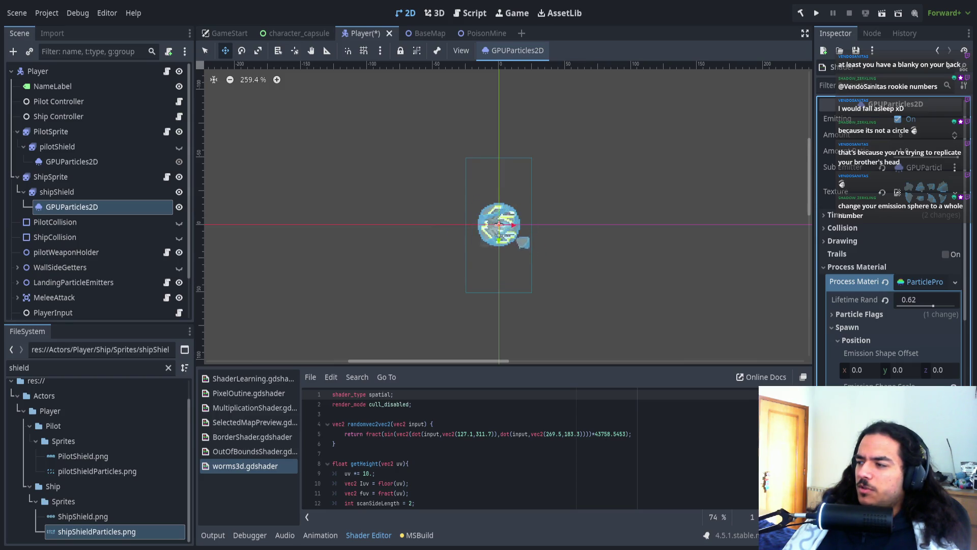
scroll(643, 275, up, 1)
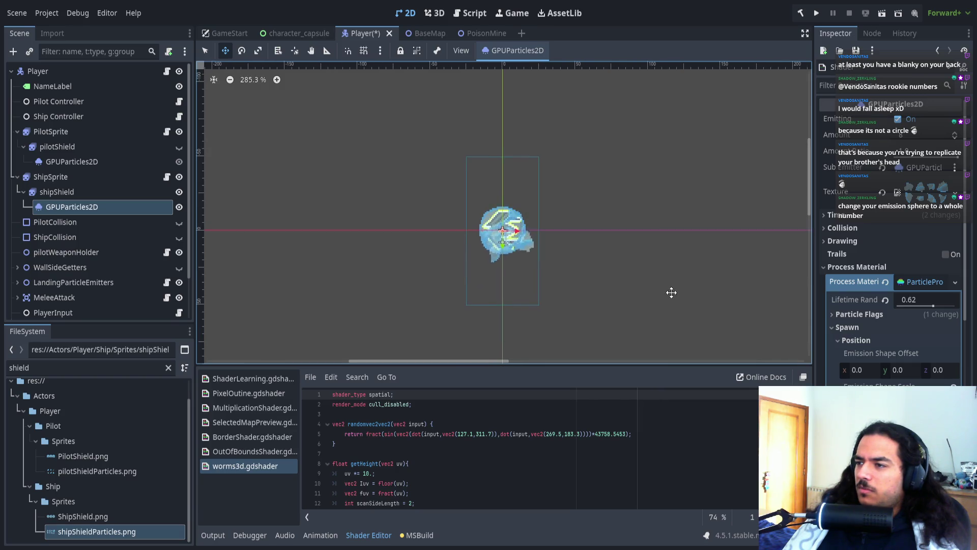
scroll(542, 263, up, 6)
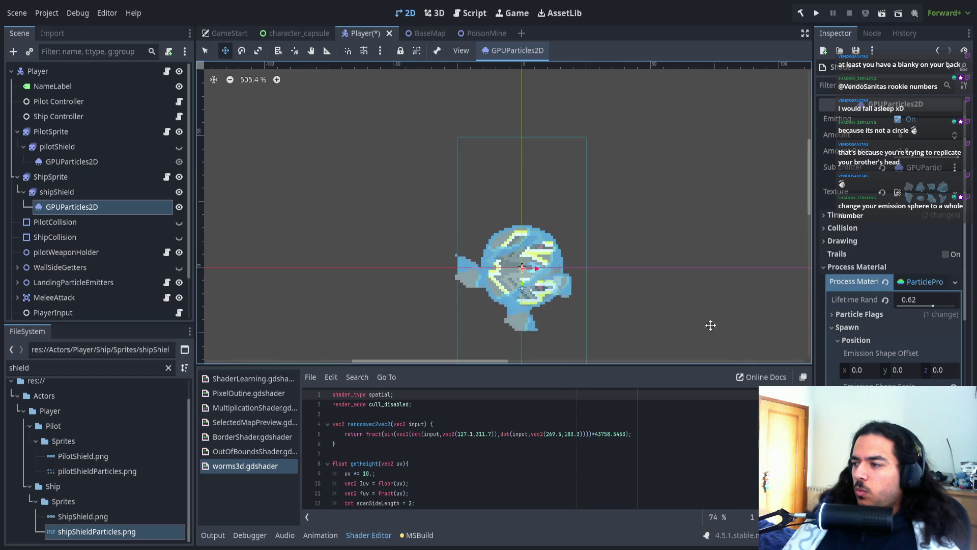
- Show MultiplicationShader in the shader editor and collapse the Position settings
click(255, 408)
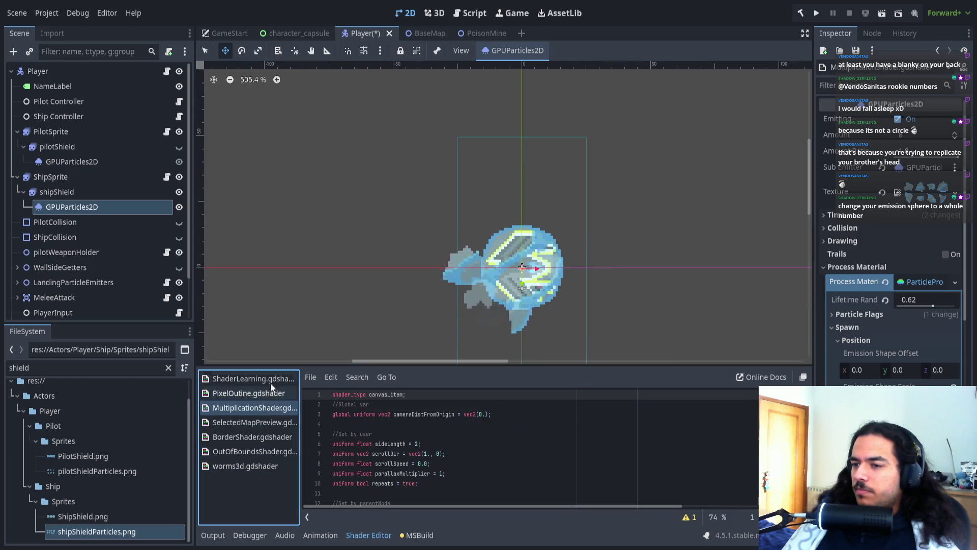
scroll(646, 273, down, 1)
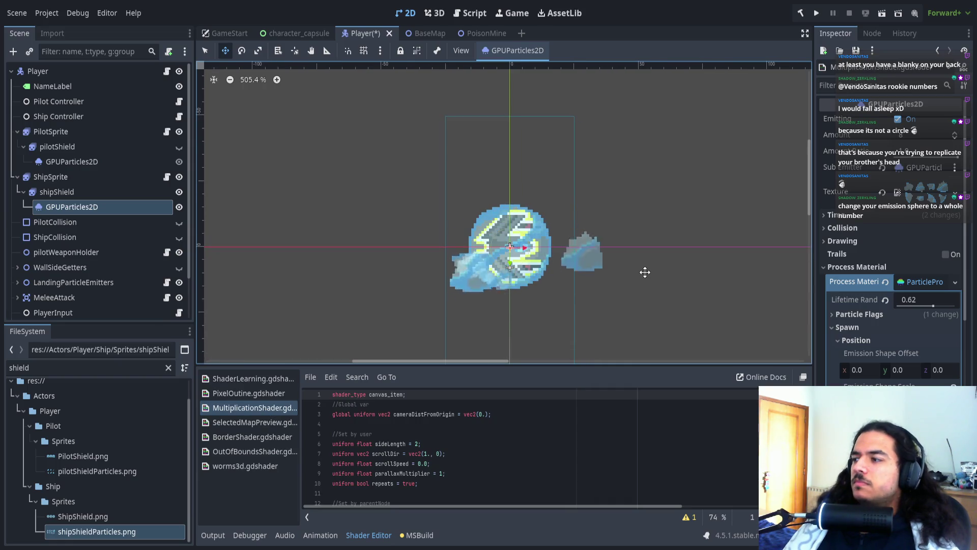
click(884, 338)
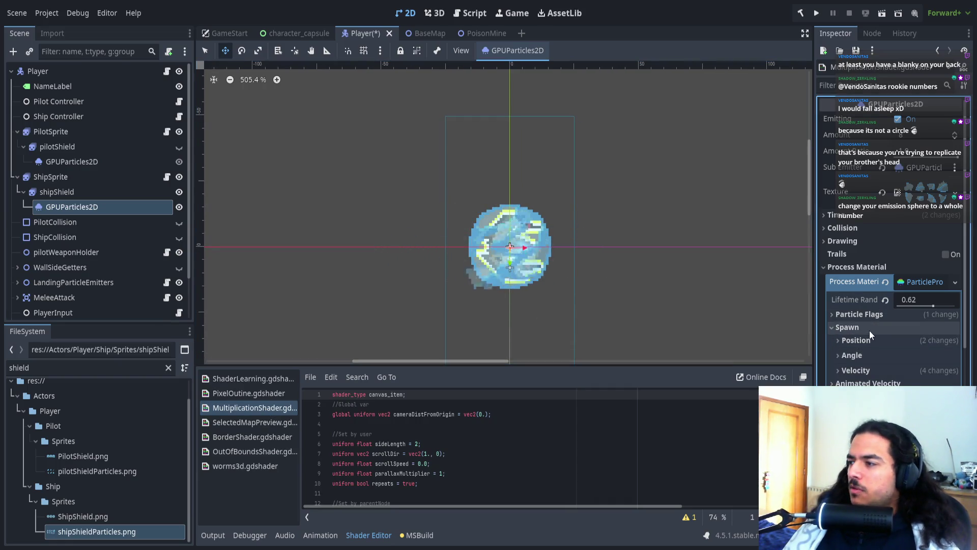
click(875, 371)
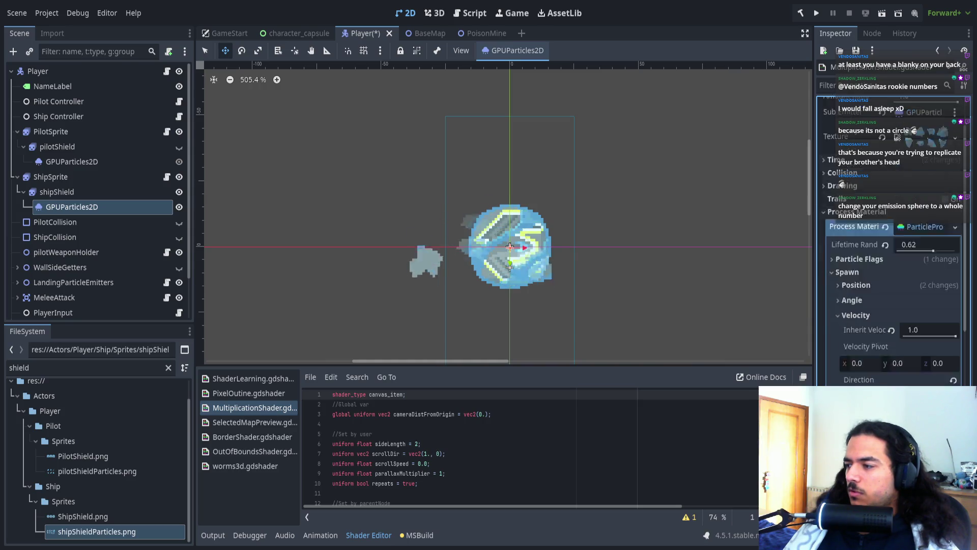
scroll(875, 306, down, 3)
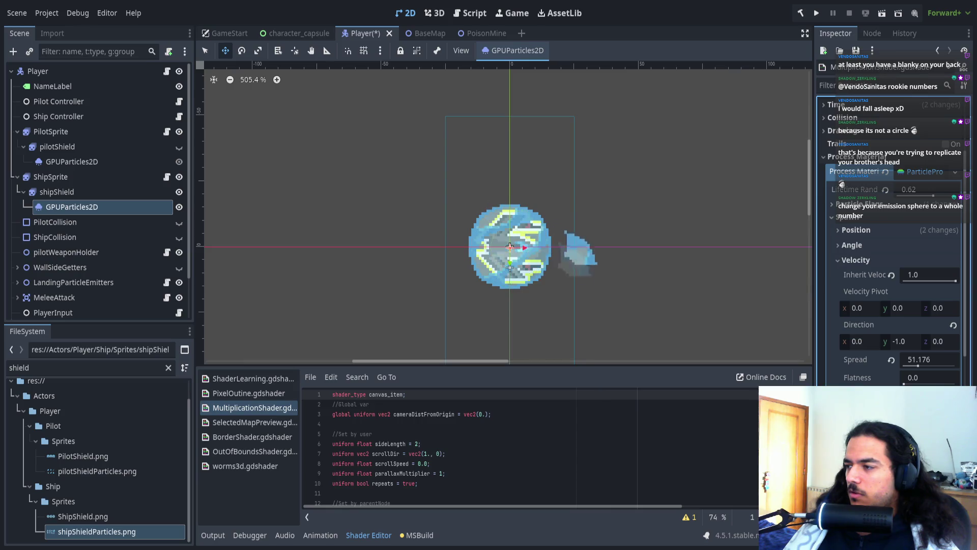
scroll(702, 314, down, 3)
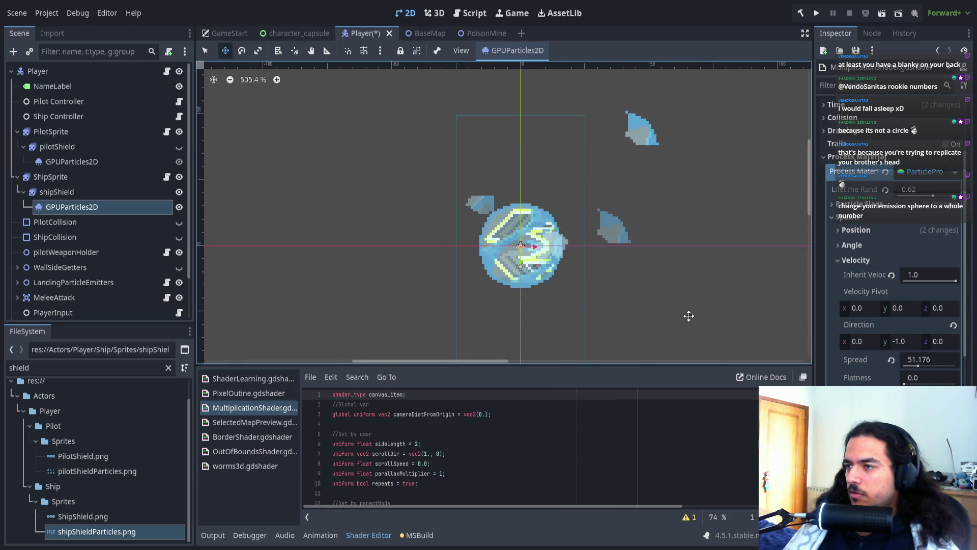
scroll(549, 316, down, 3)
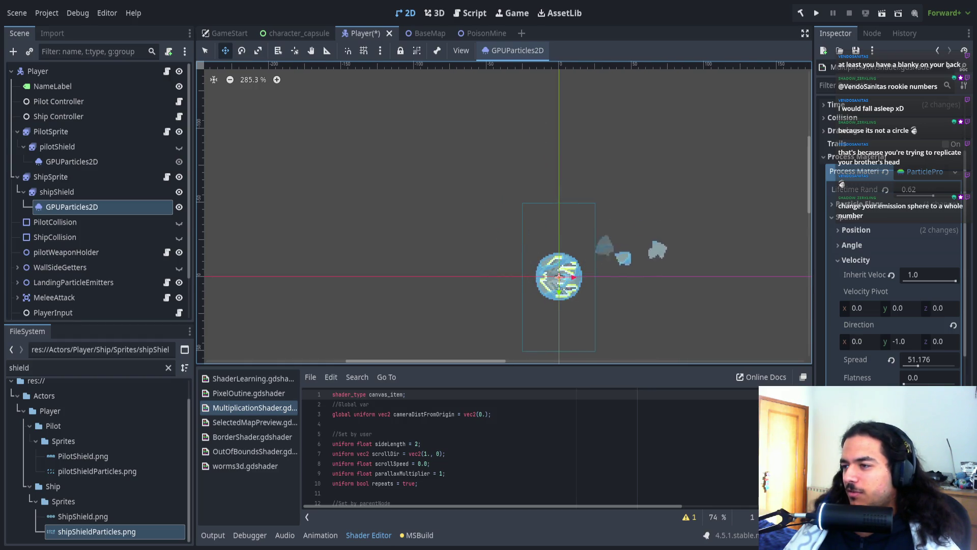
scroll(651, 303, right, 1)
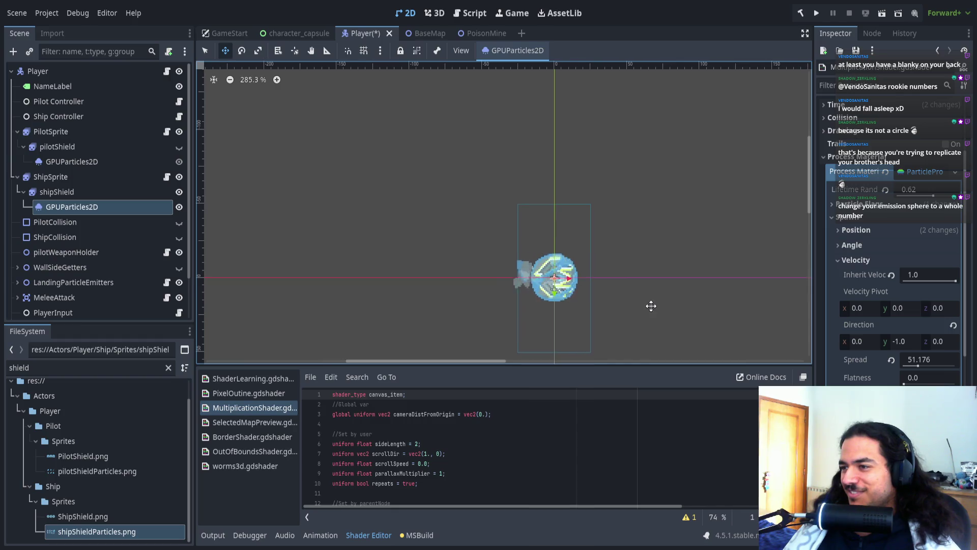
scroll(659, 299, down, 15)
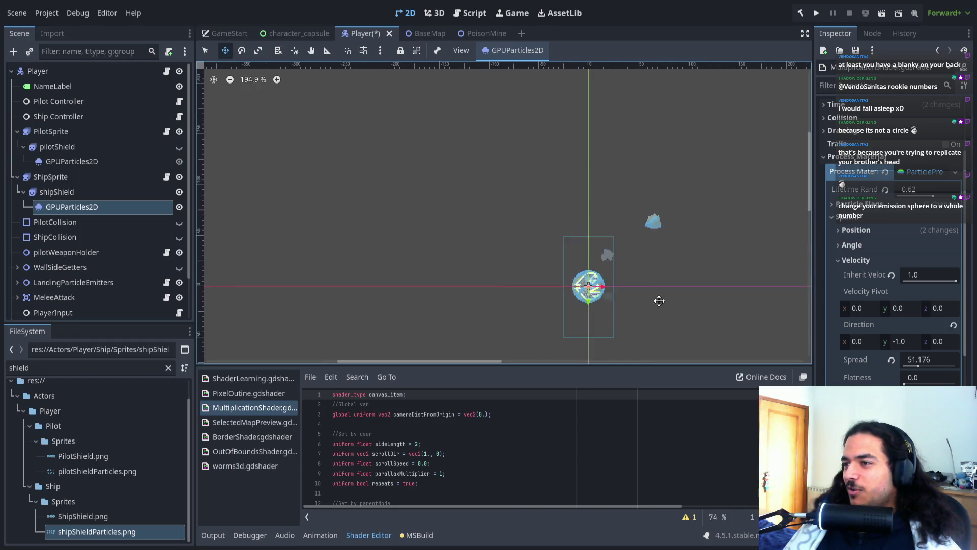
scroll(640, 292, up, 13)
scroll(514, 272, up, 12)
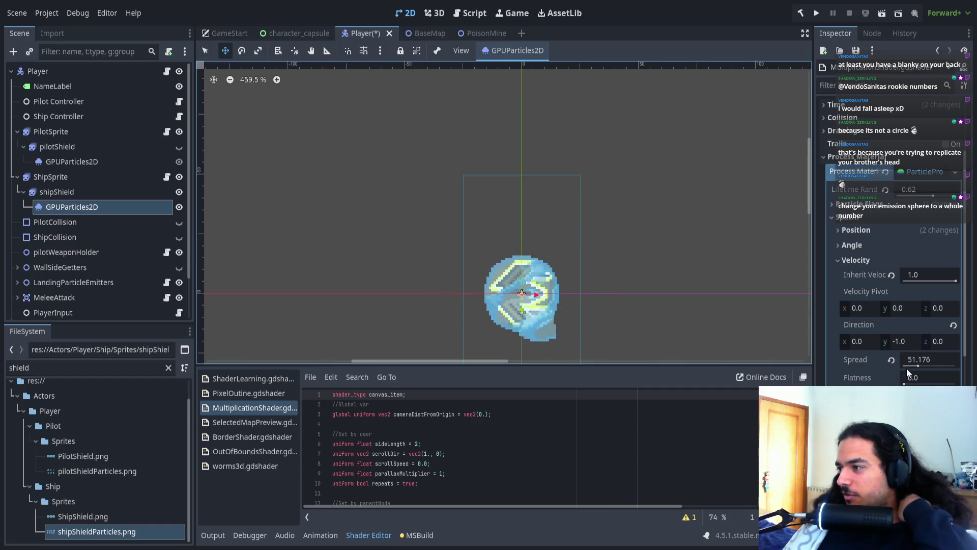
click(920, 365)
drag(920, 365, 957, 366)
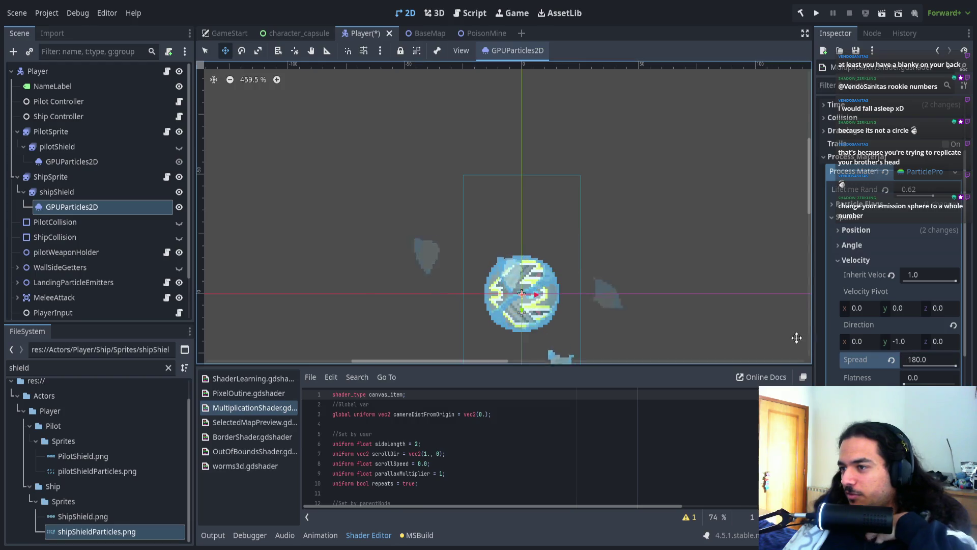
drag(694, 310, 686, 296)
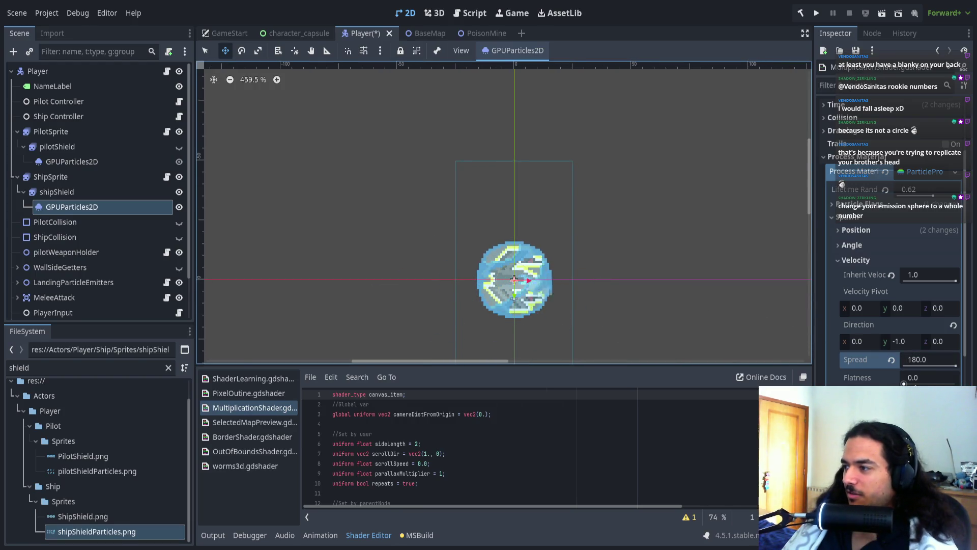
click(951, 326)
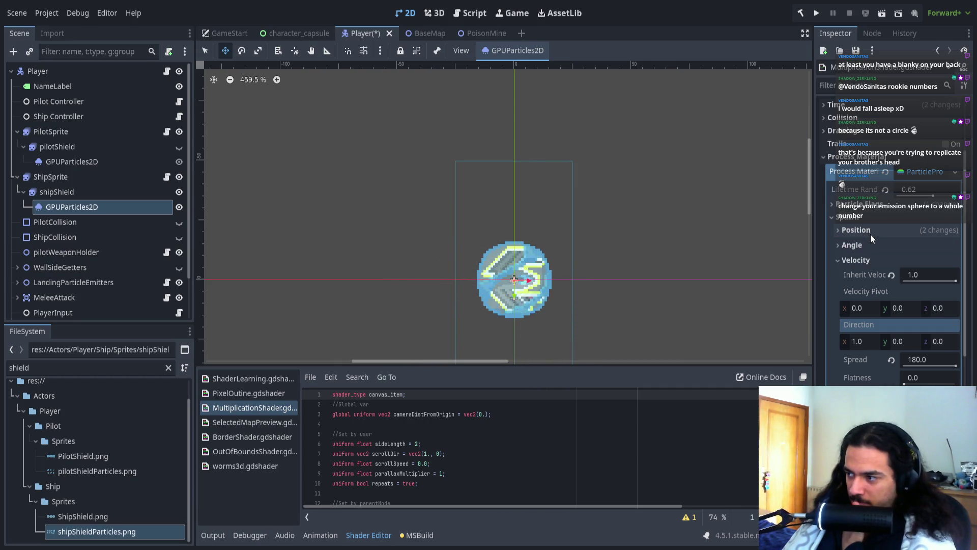
click(872, 231)
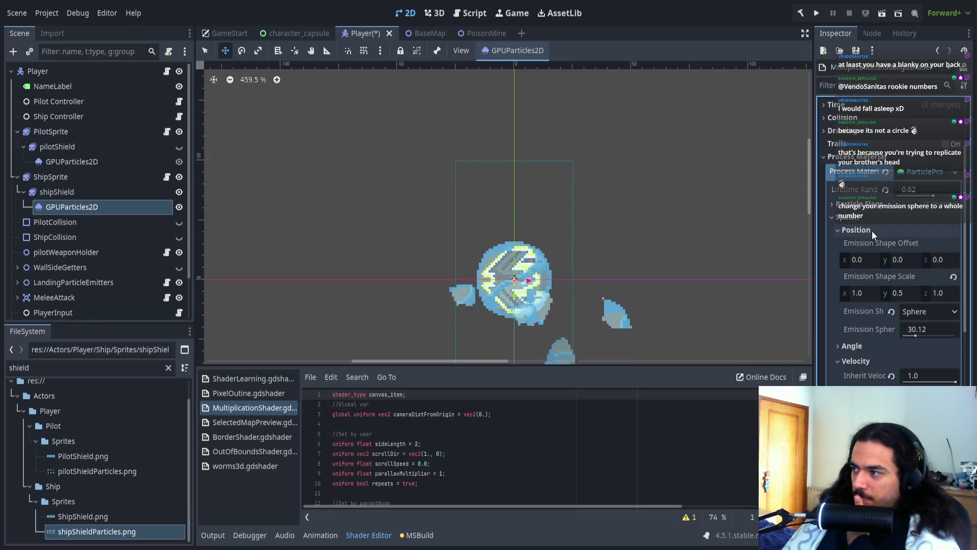
click(872, 228)
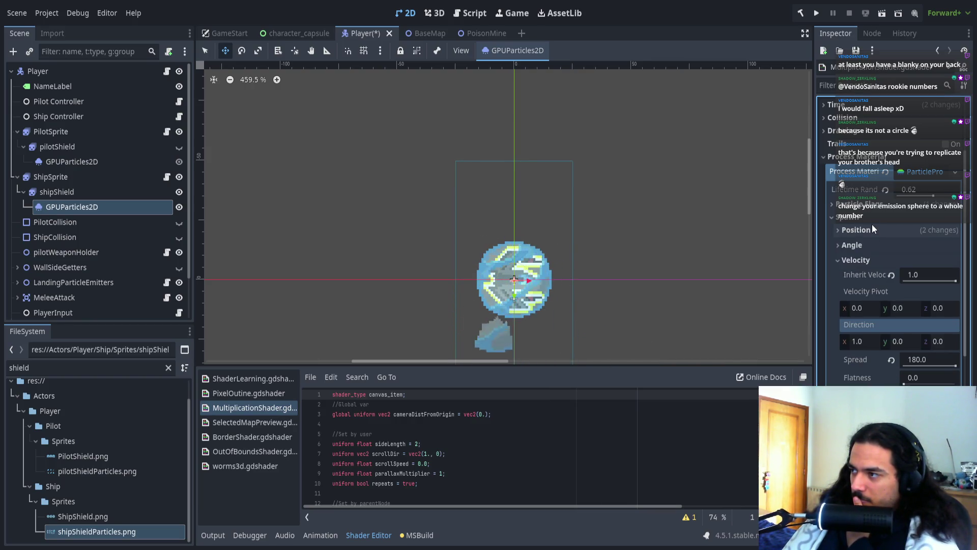
click(872, 218)
click(873, 208)
click(873, 209)
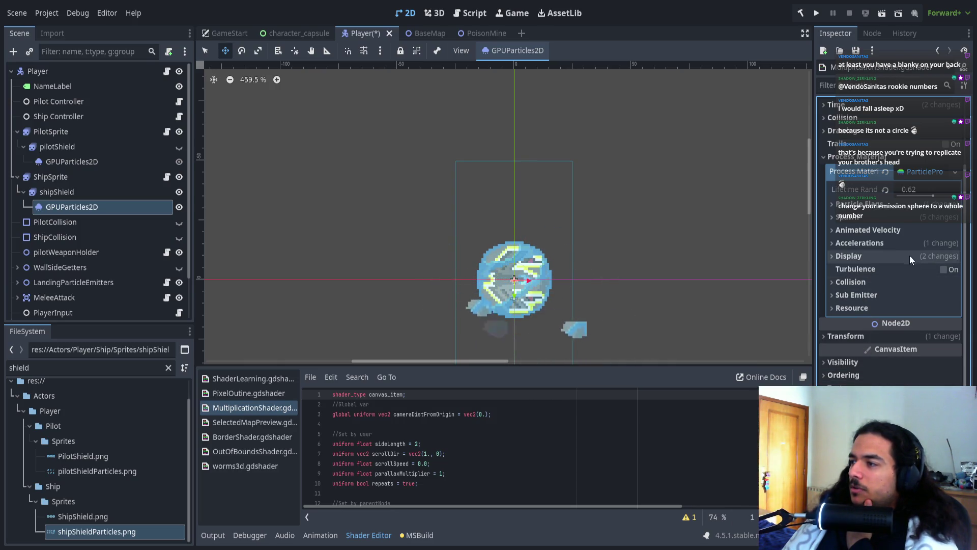
click(868, 231)
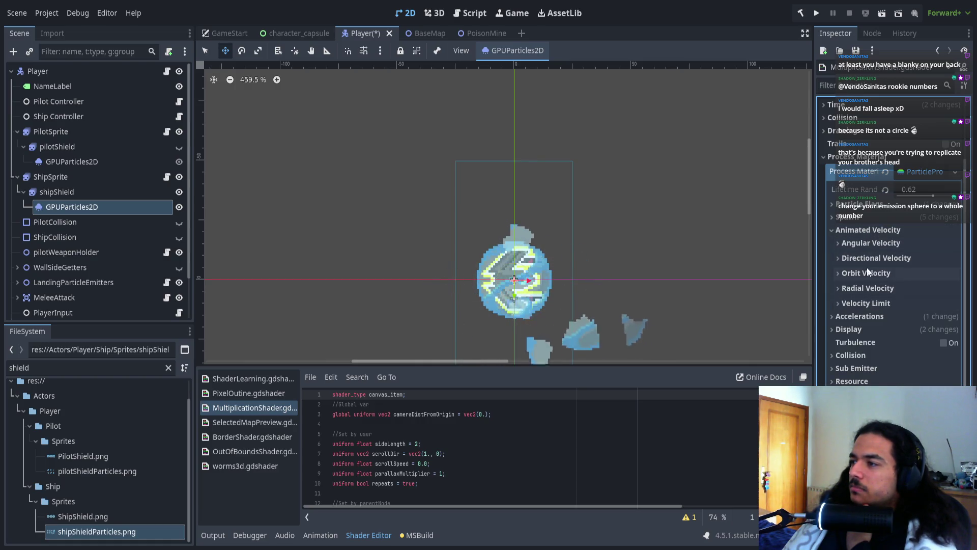
click(865, 243)
click(866, 243)
click(867, 230)
click(867, 220)
click(866, 260)
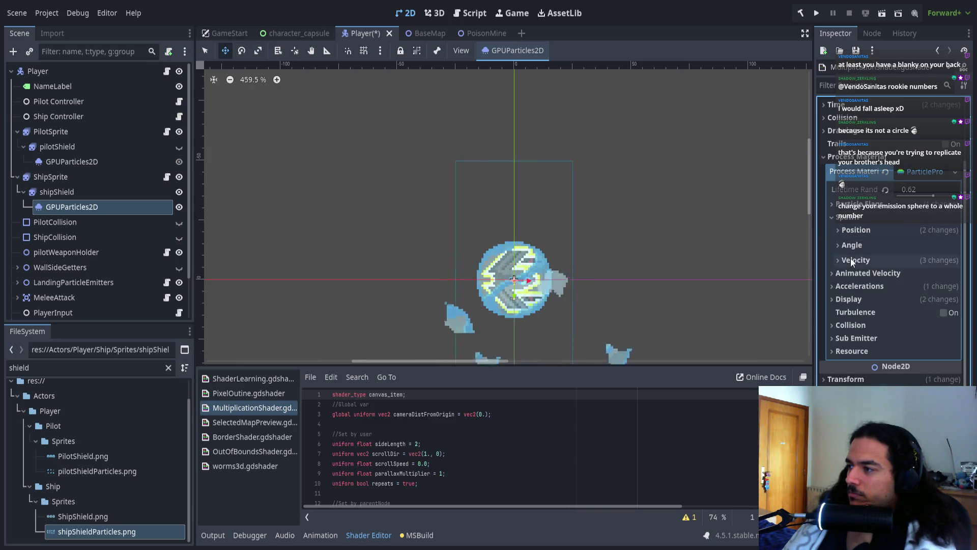
click(857, 219)
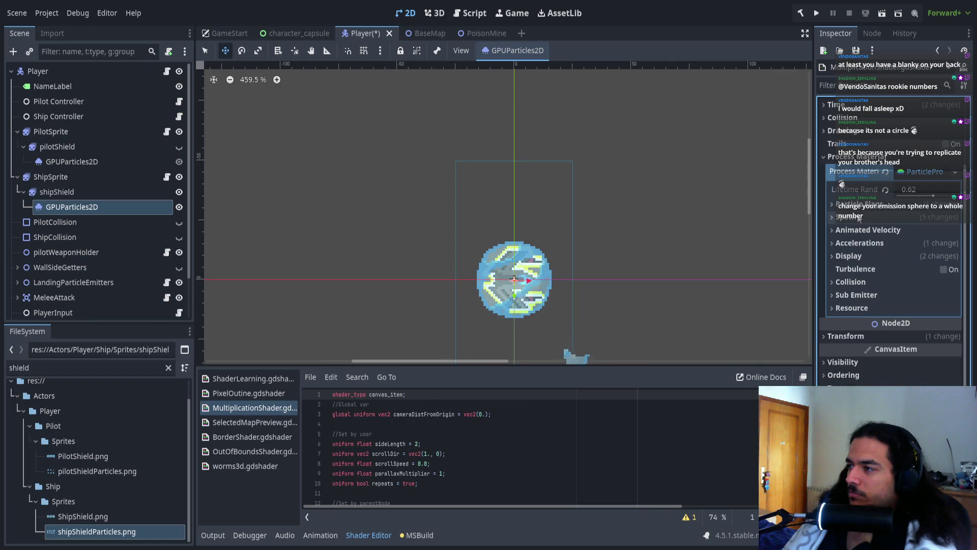
- Change the process material's gravity Y from 98.0 to 0
click(857, 241)
click(860, 257)
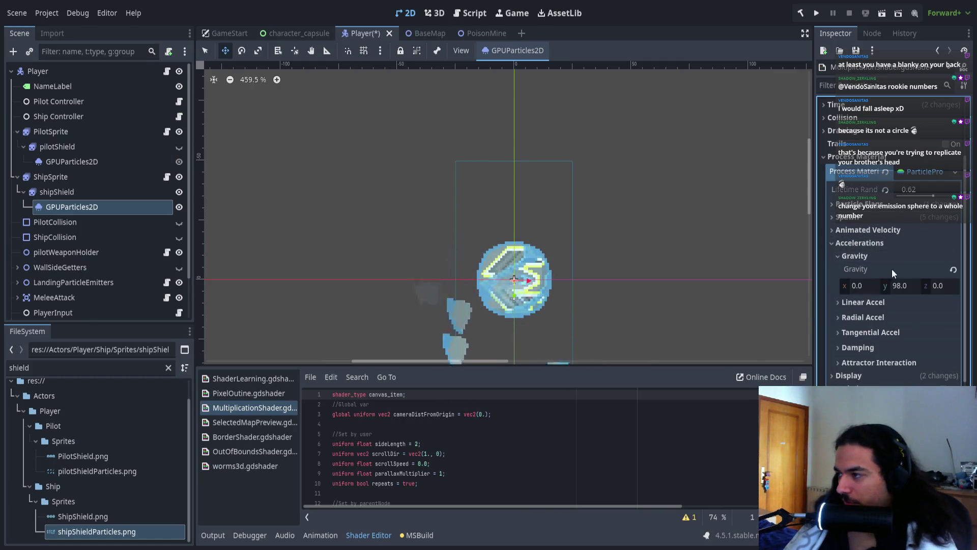
click(911, 286)
text(0)
key(Return)
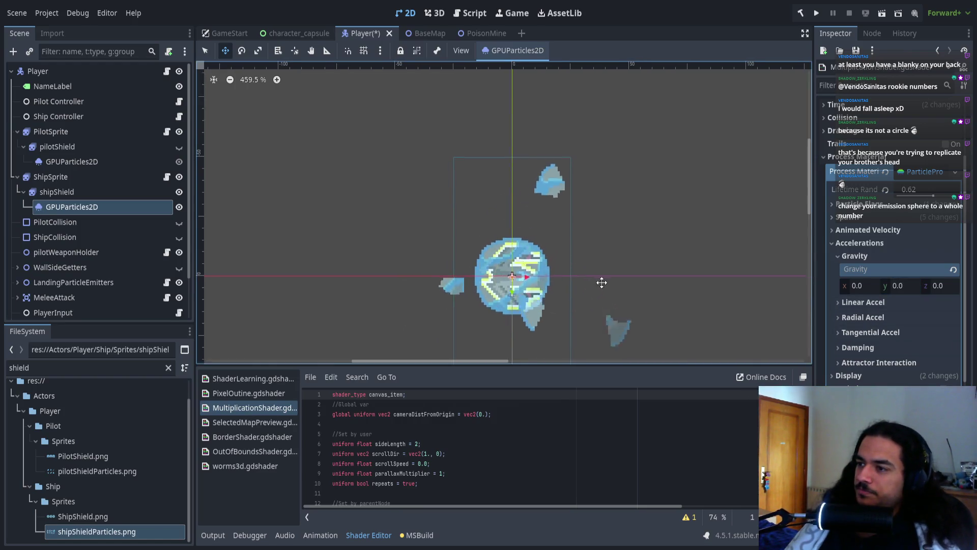
- Collapse the Accelerations section and expand the Spawn velocity settings
drag(603, 284, 596, 251)
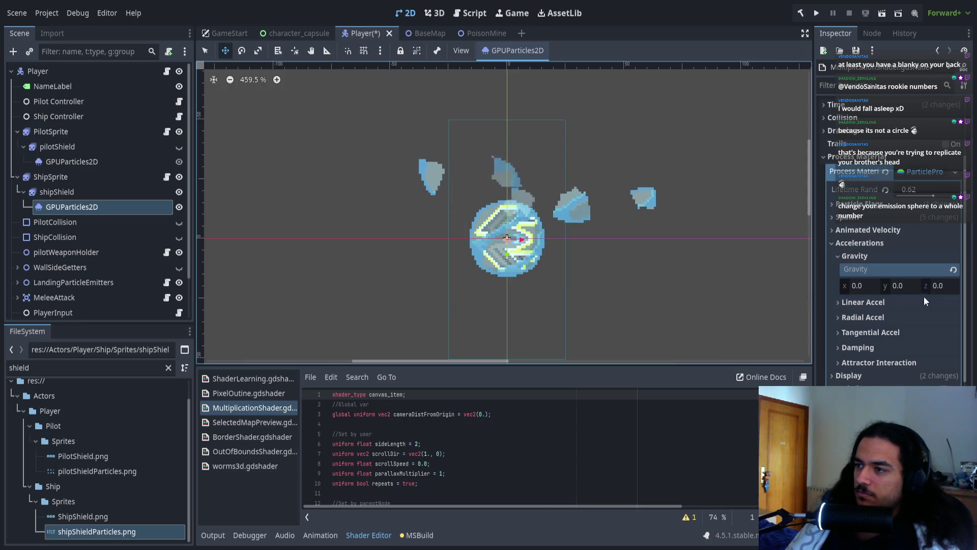
click(863, 255)
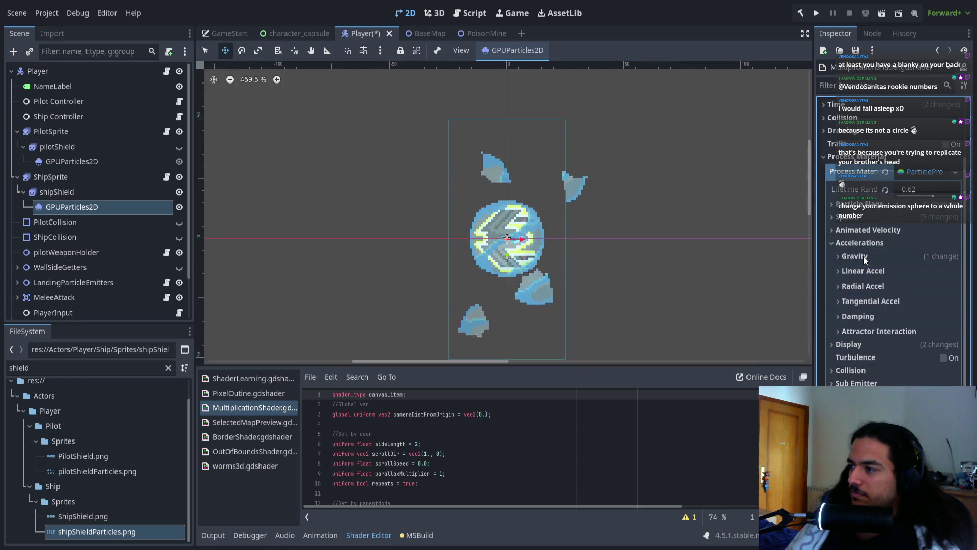
click(870, 243)
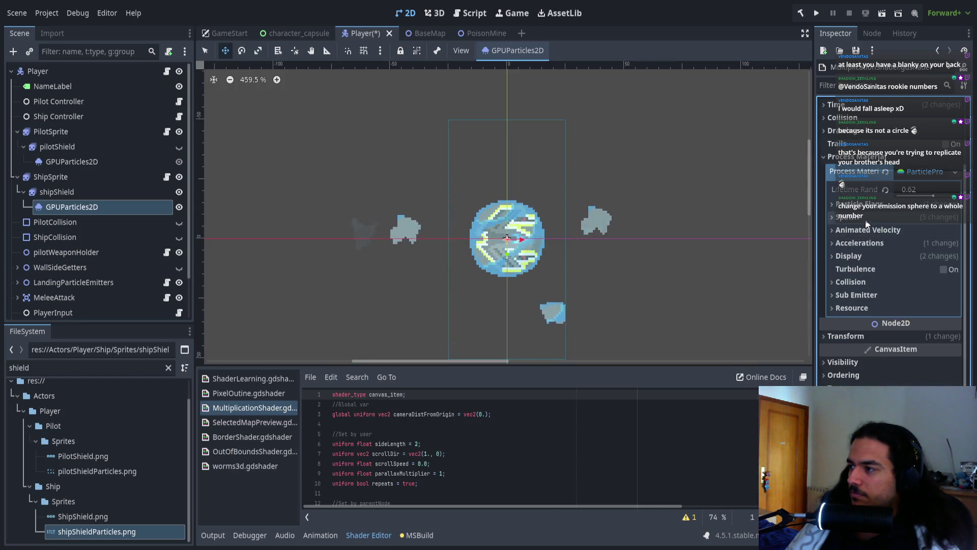
click(851, 216)
click(861, 259)
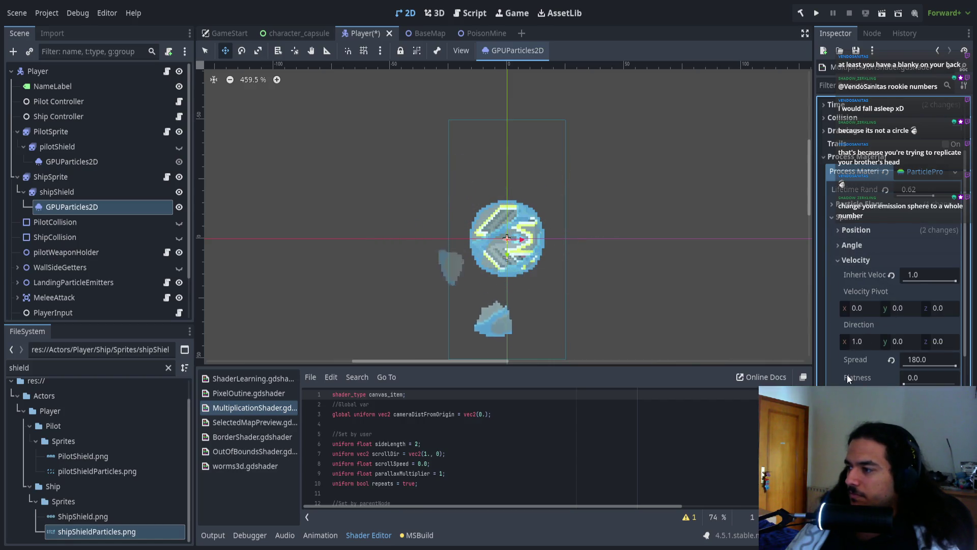
- Widen the Spawn angle range to about -169.8 to 142.7 degrees
scroll(851, 357, down, 3)
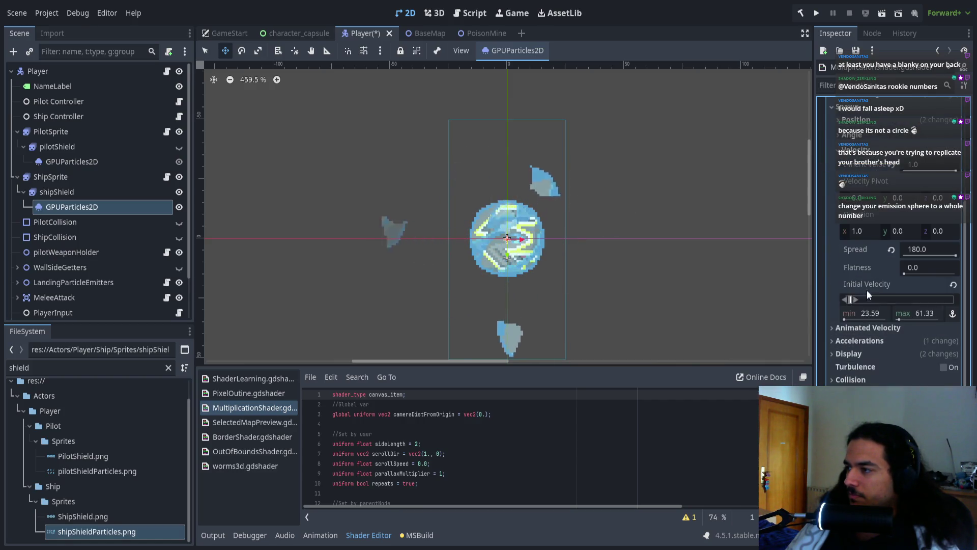
scroll(852, 255, up, 2)
click(857, 206)
click(856, 191)
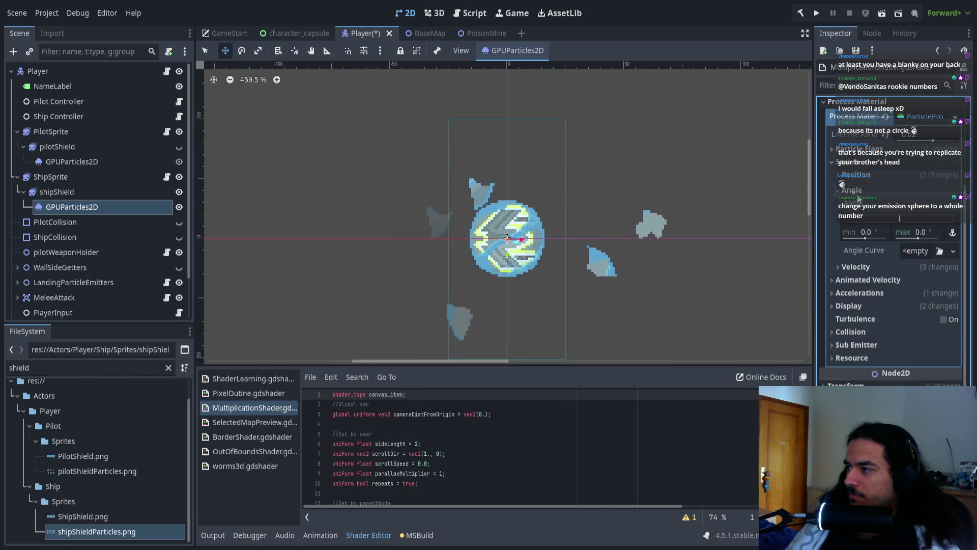
mouse_move(907, 217)
mouse_down()
mouse_move(891, 222)
mouse_move(908, 218)
mouse_up()
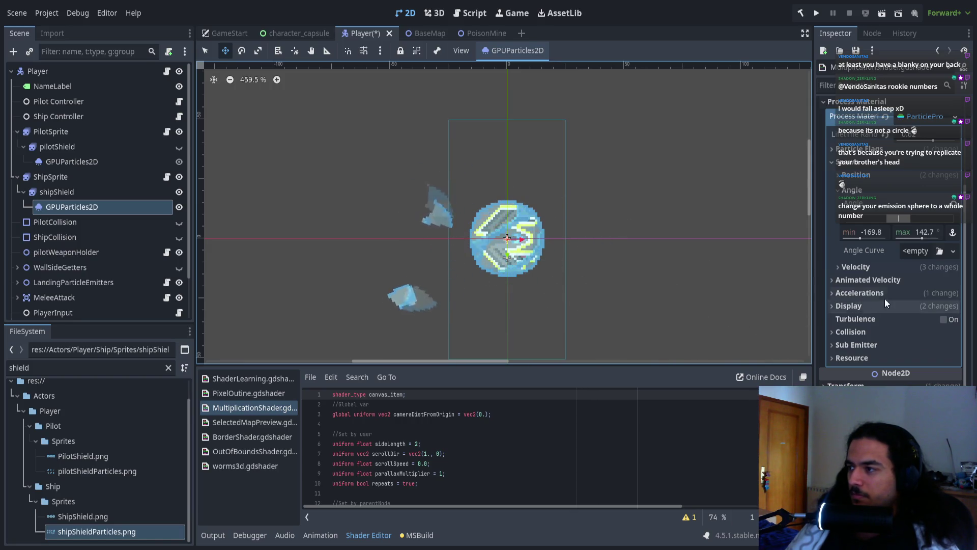
- Under Animated Velocity, spread the Angular Velocity range out to -720 and 720
click(873, 266)
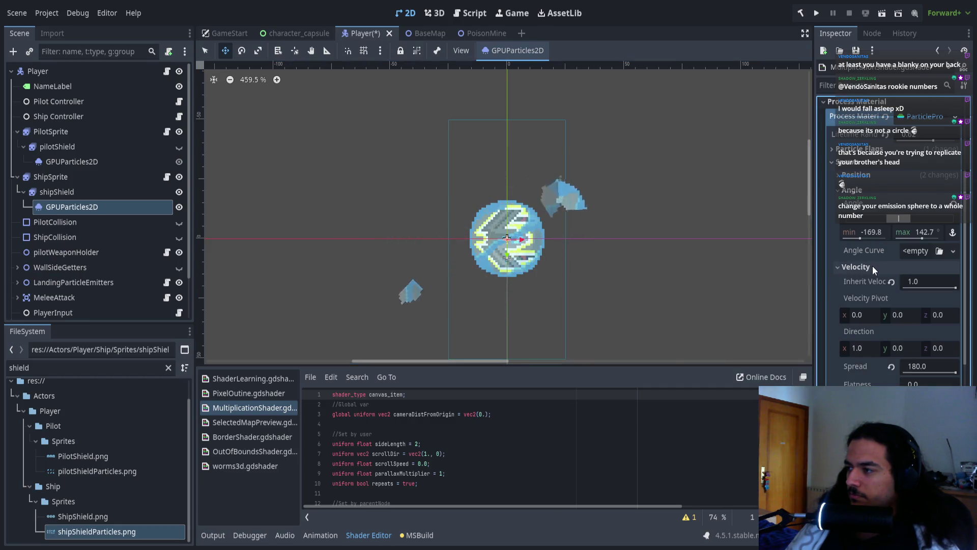
click(872, 266)
click(875, 279)
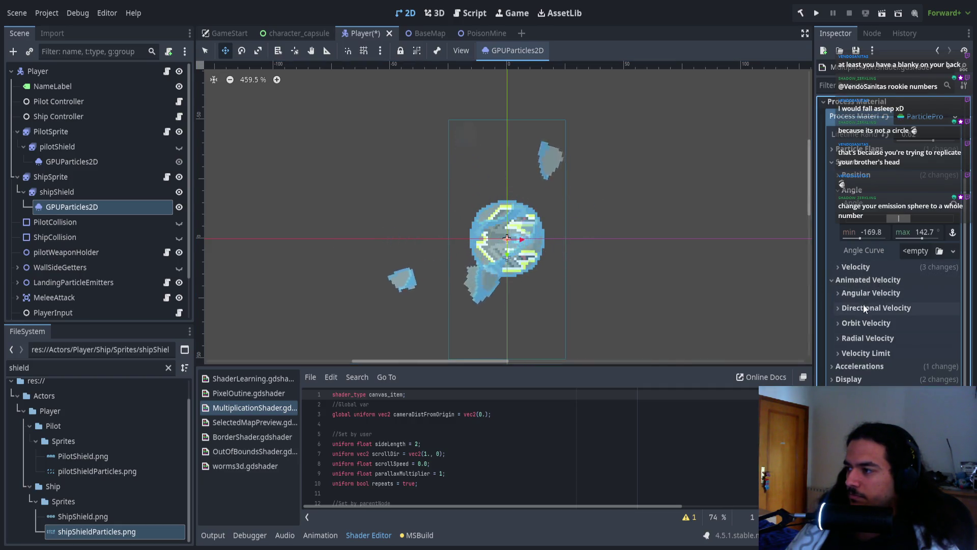
click(875, 291)
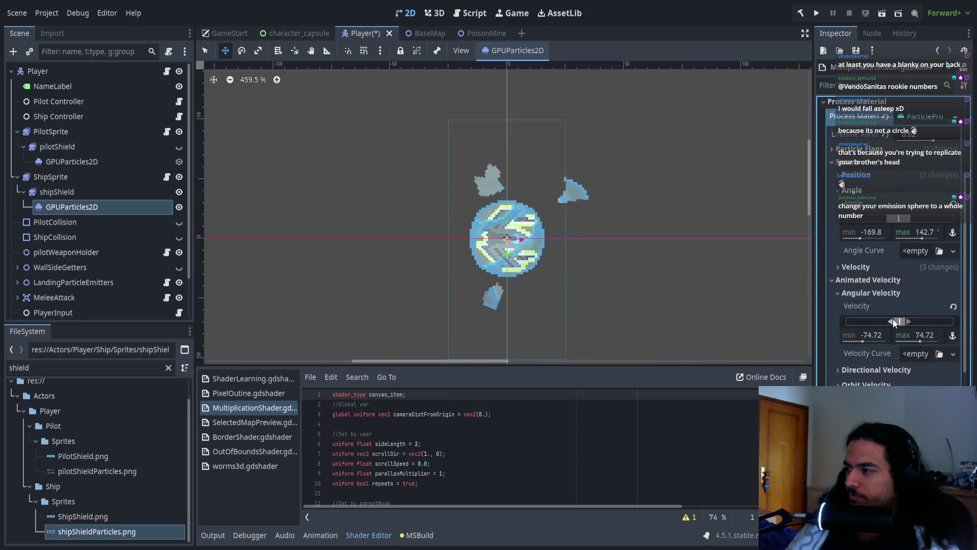
drag(887, 319, 912, 320)
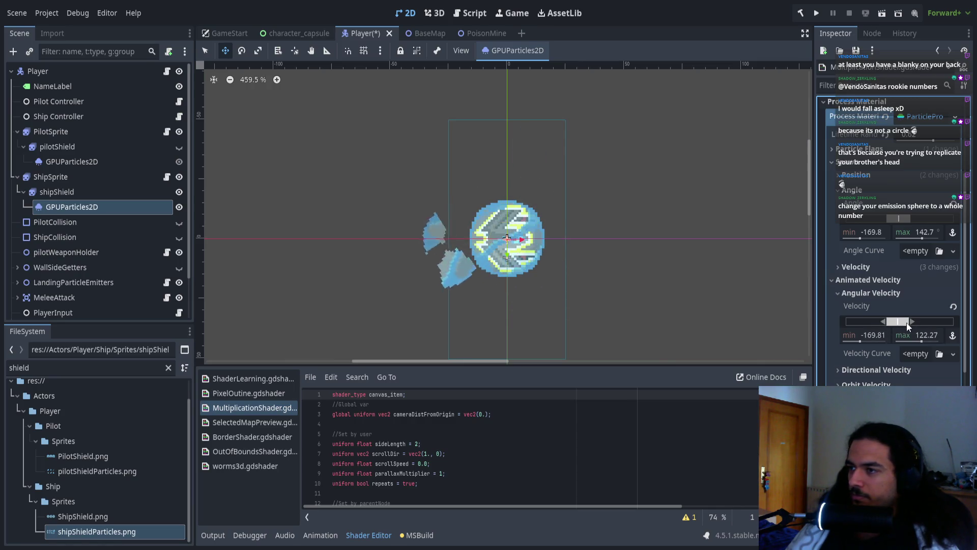
mouse_move(917, 320)
mouse_down()
mouse_move(867, 321)
mouse_move(930, 319)
mouse_up()
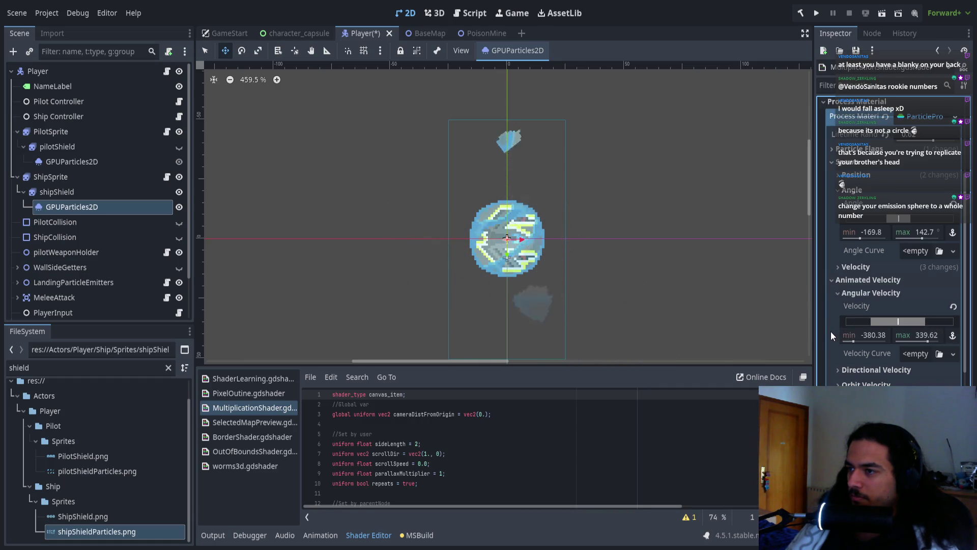
drag(929, 323, 958, 322)
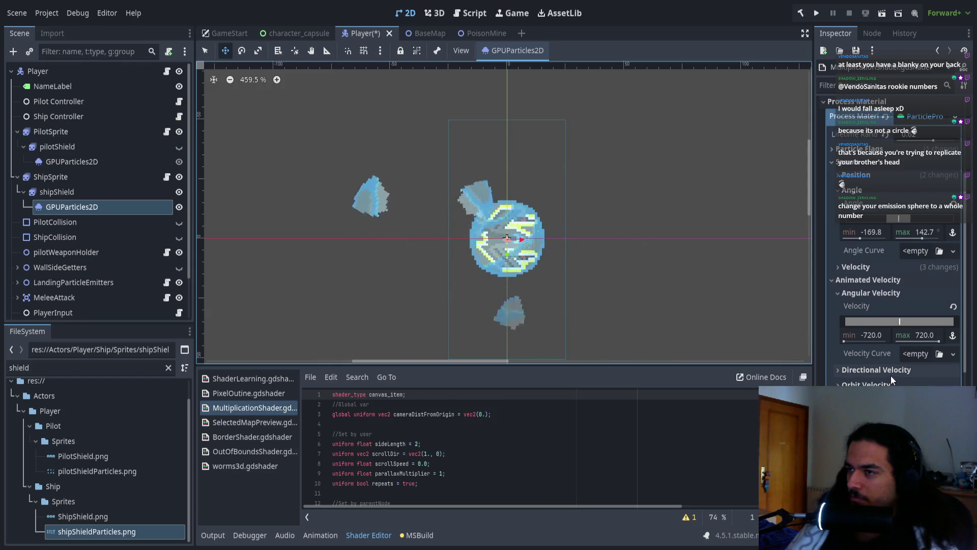
- Assign a CurveTexture to the Velocity Curve and try spin ranges up to 645.28
click(916, 353)
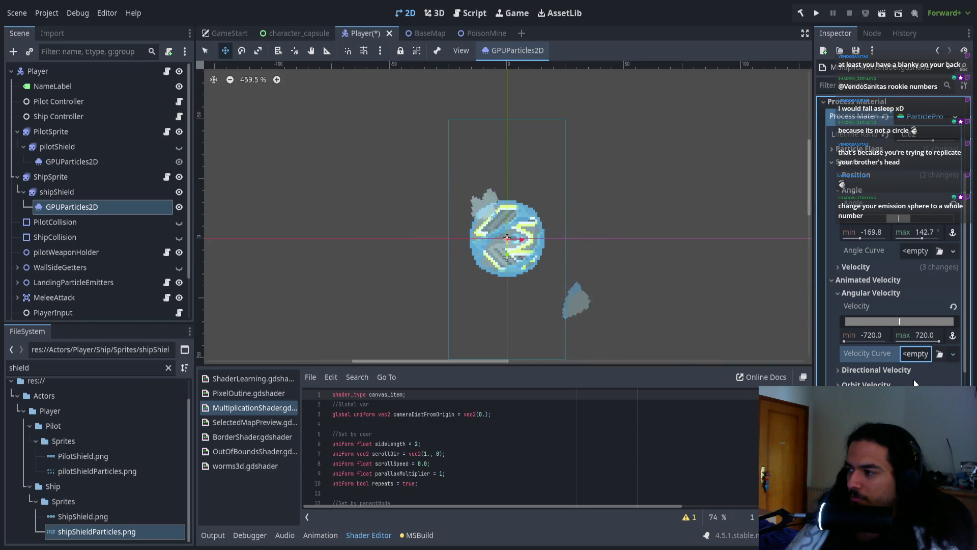
click(915, 352)
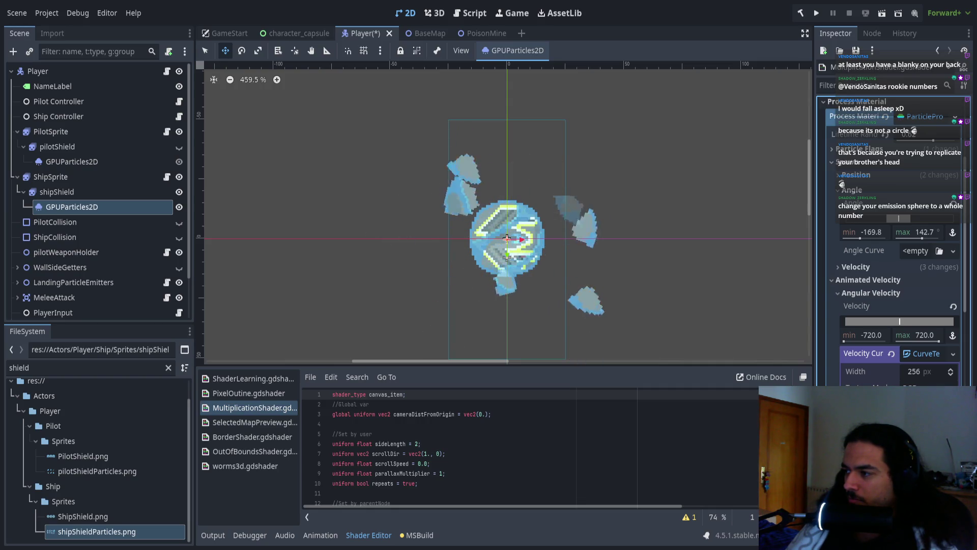
click(950, 307)
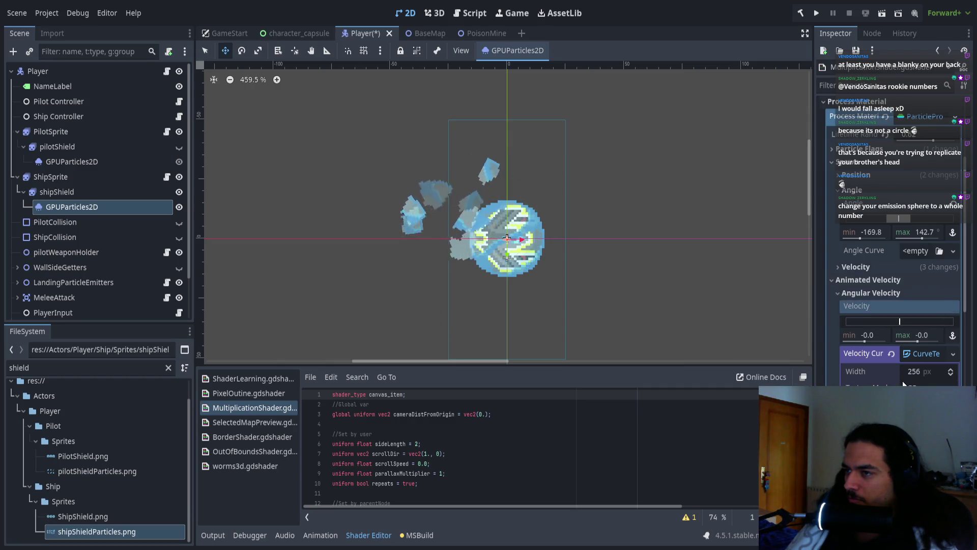
drag(903, 319, 894, 322)
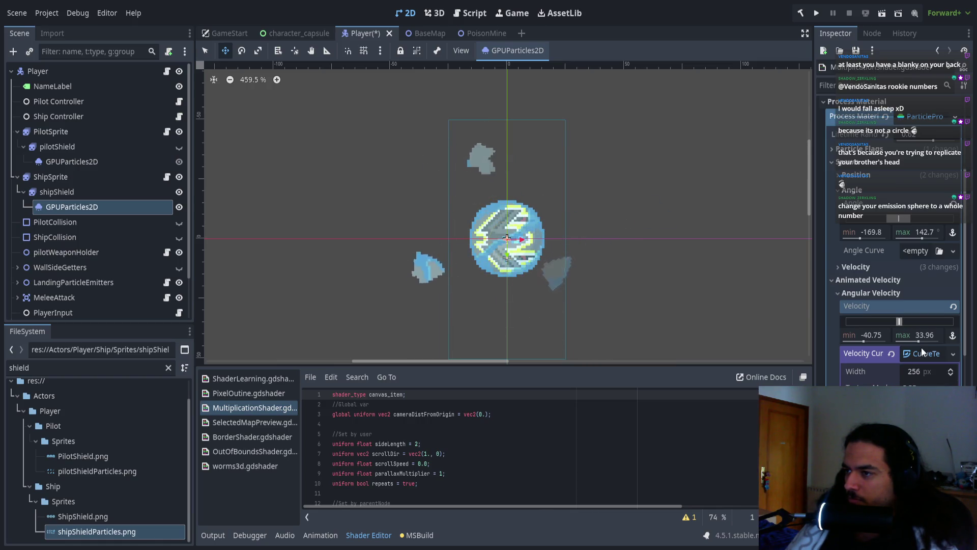
mouse_move(908, 322)
mouse_down()
mouse_move(898, 320)
mouse_move(936, 320)
mouse_move(918, 322)
mouse_up()
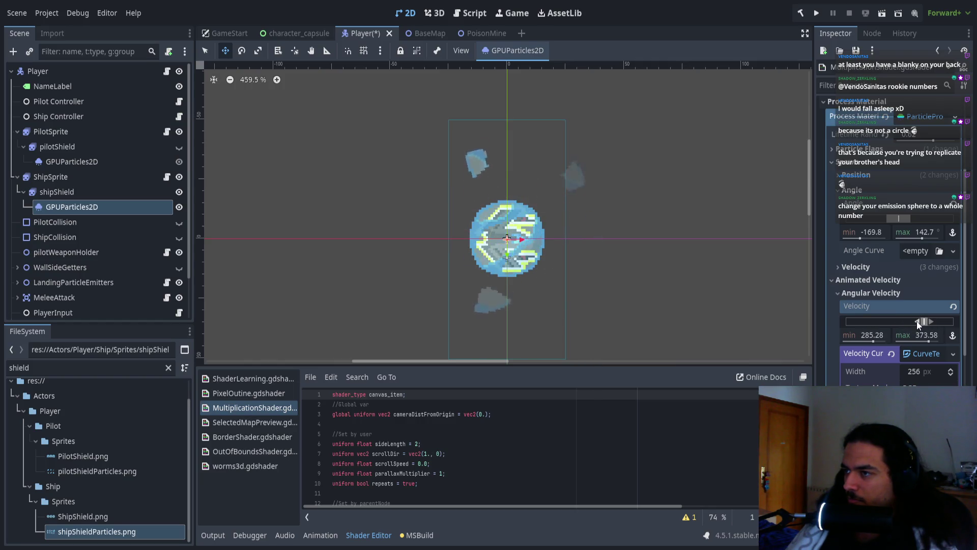
drag(932, 322, 953, 326)
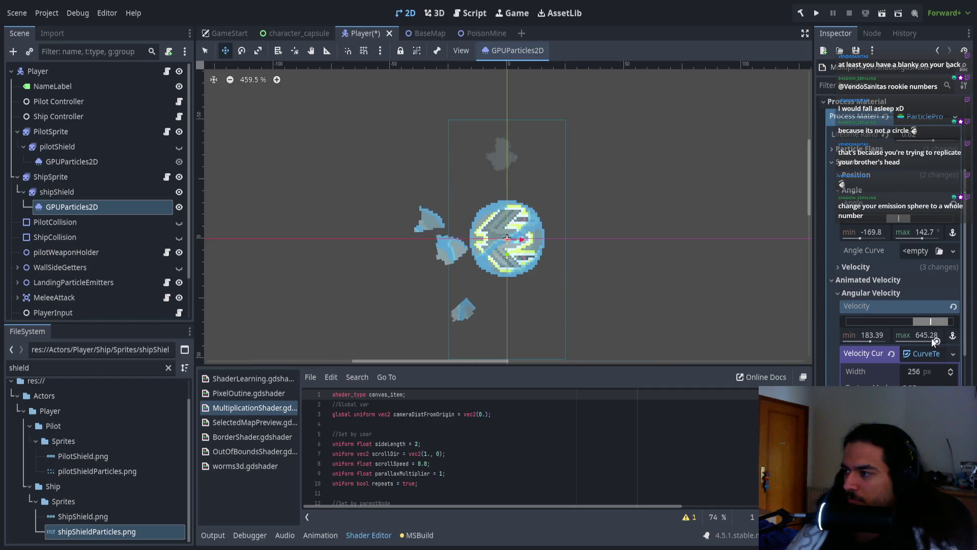
- Clear the Velocity Curve to empty and set the spin range to -115.48–346.41
click(893, 353)
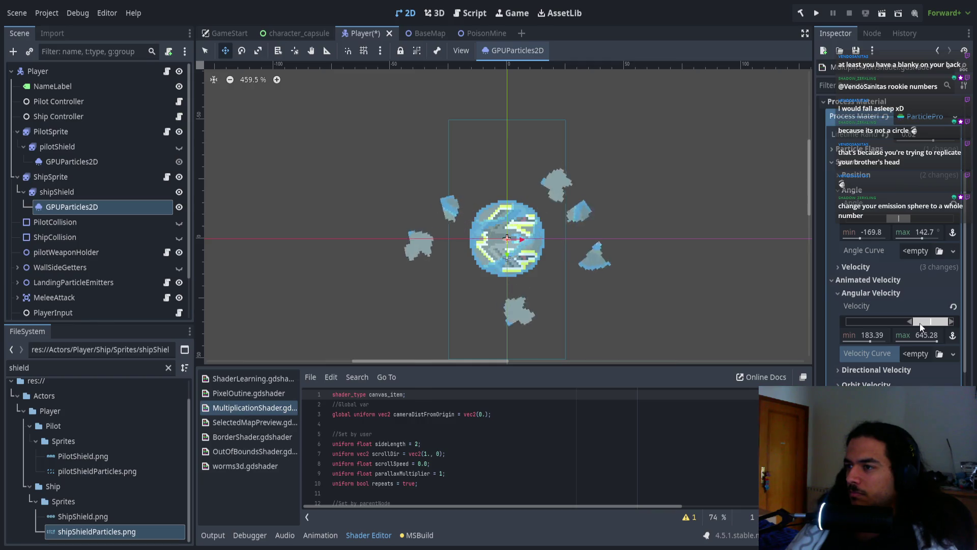
drag(914, 325, 918, 327)
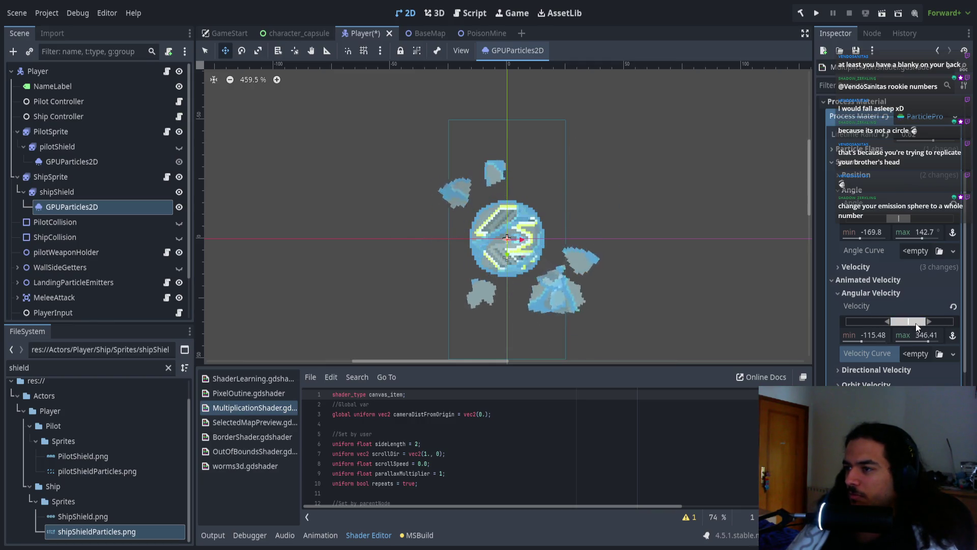
scroll(509, 285, up, 3)
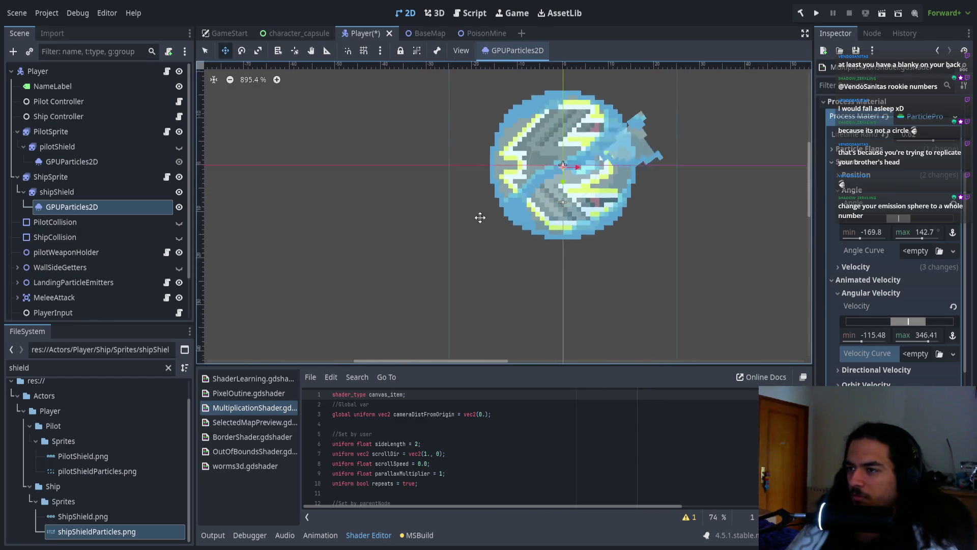
scroll(920, 275, up, 3)
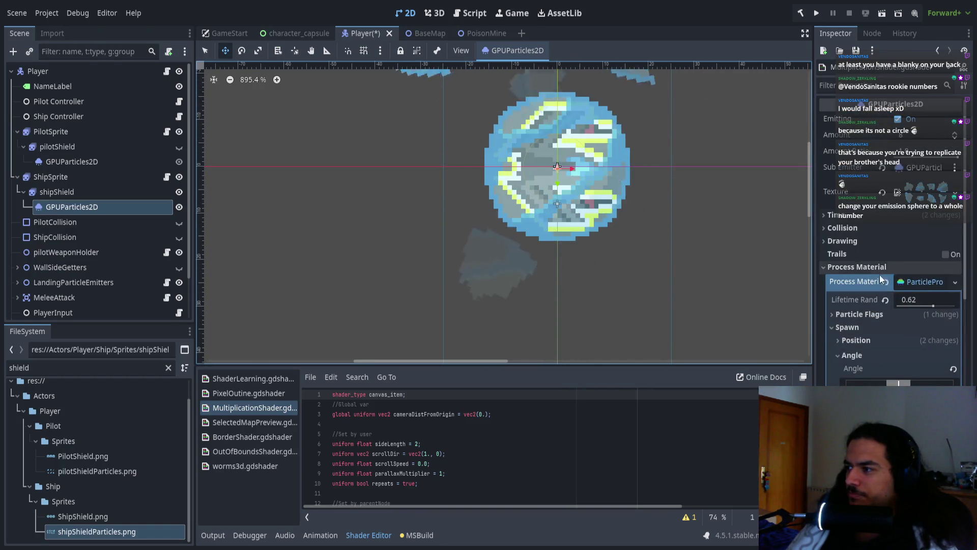
scroll(881, 280, down, 5)
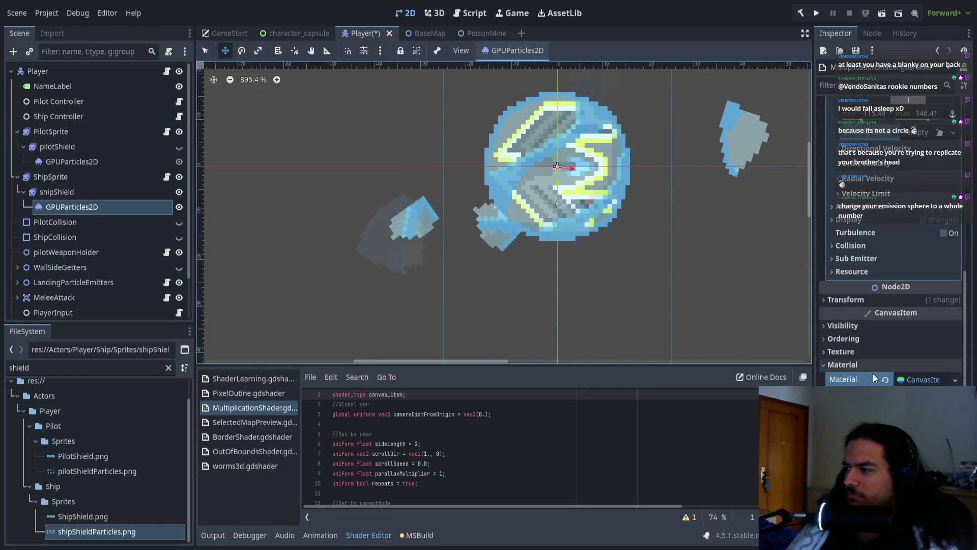
scroll(872, 369, down, 3)
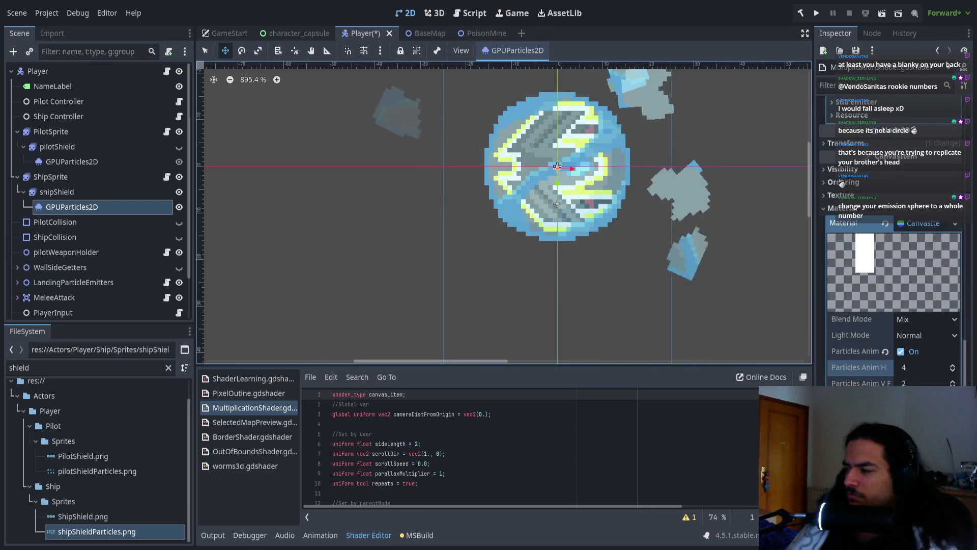
scroll(853, 264, up, 2)
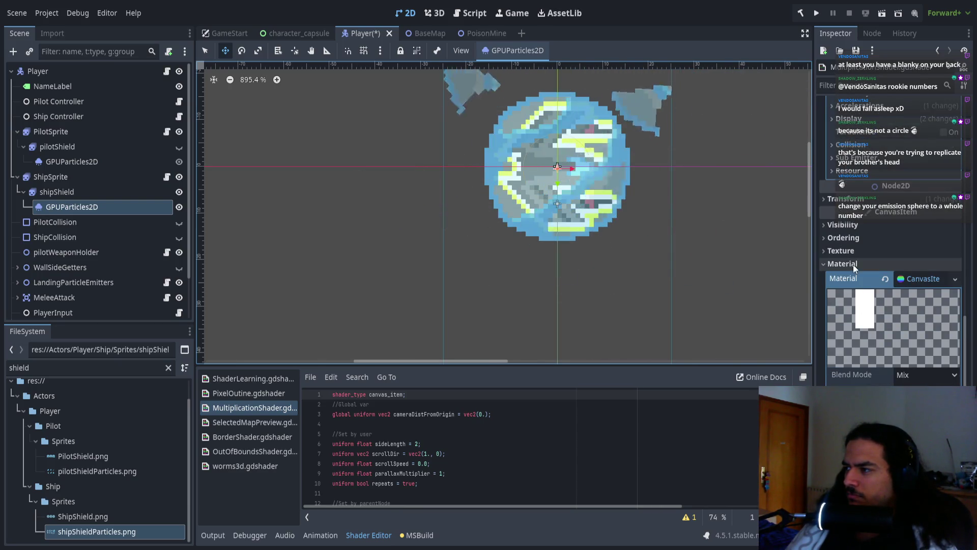
scroll(853, 264, up, 3)
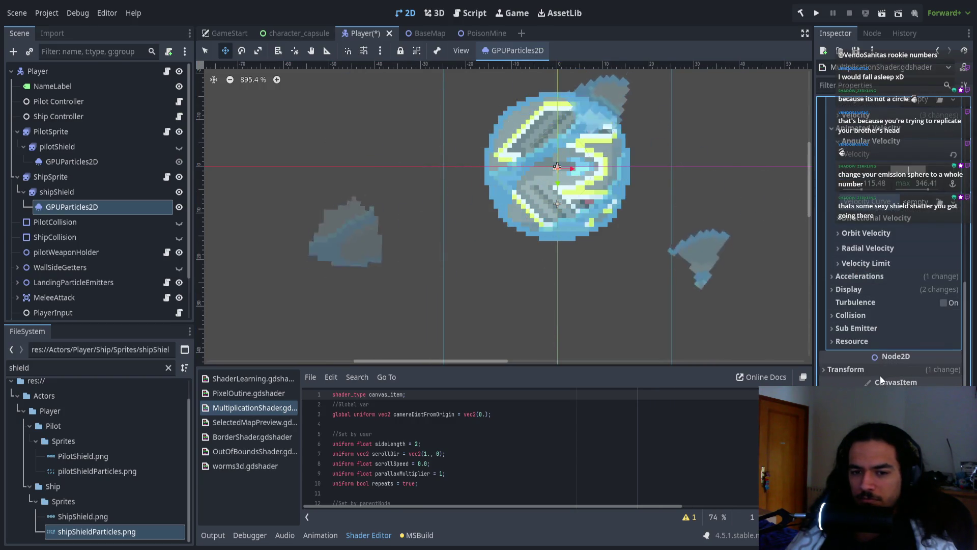
scroll(584, 259, down, 2)
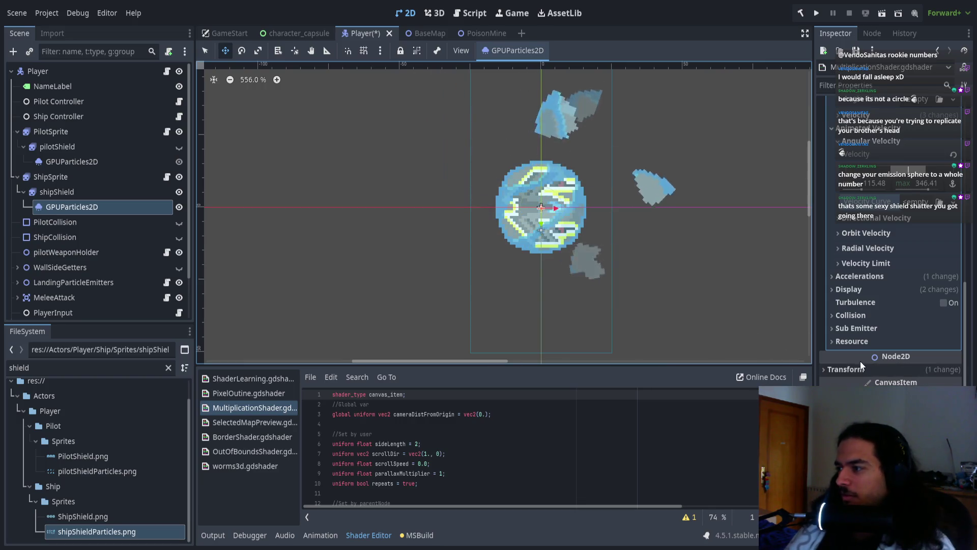
scroll(881, 301, up, 3)
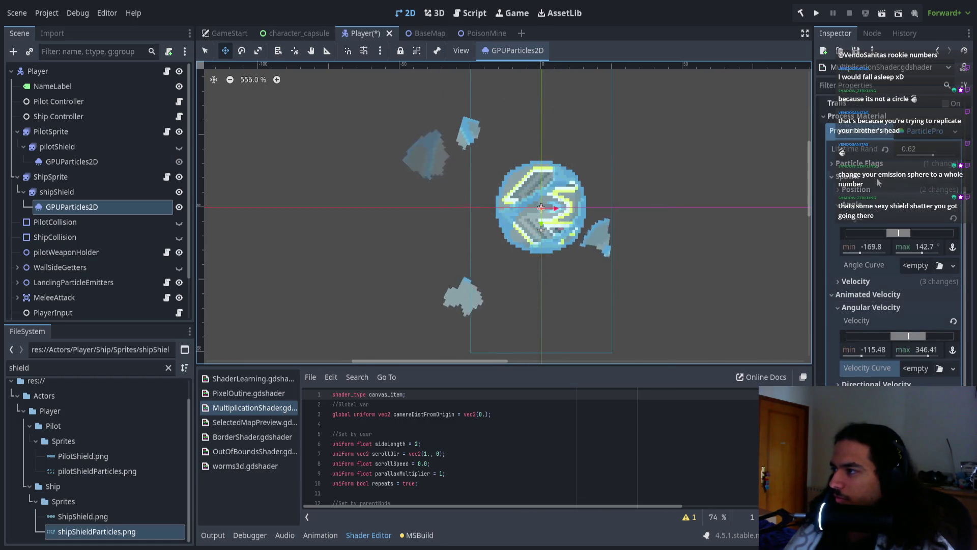
scroll(894, 216, up, 3)
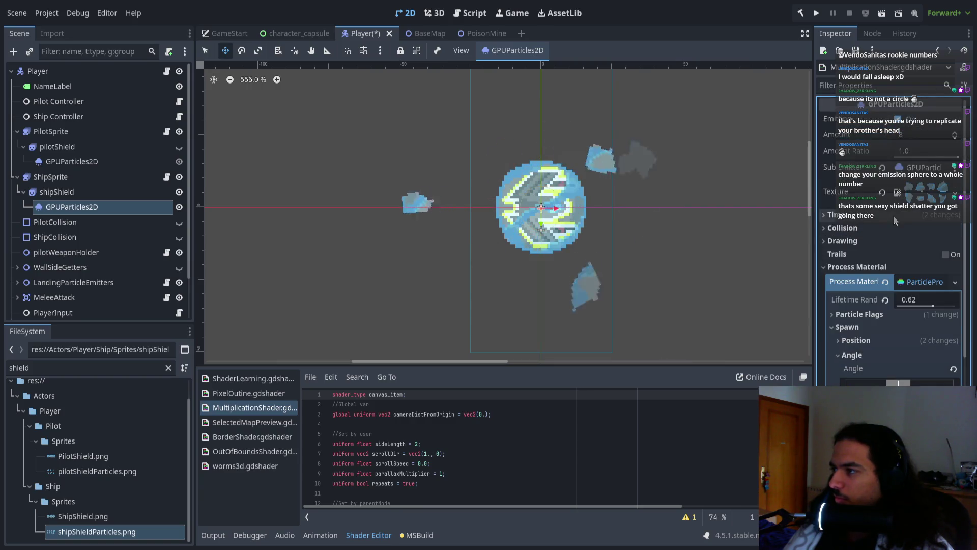
- Expand Time and set the ship shield particles' Fixed FPS to 1000
click(878, 216)
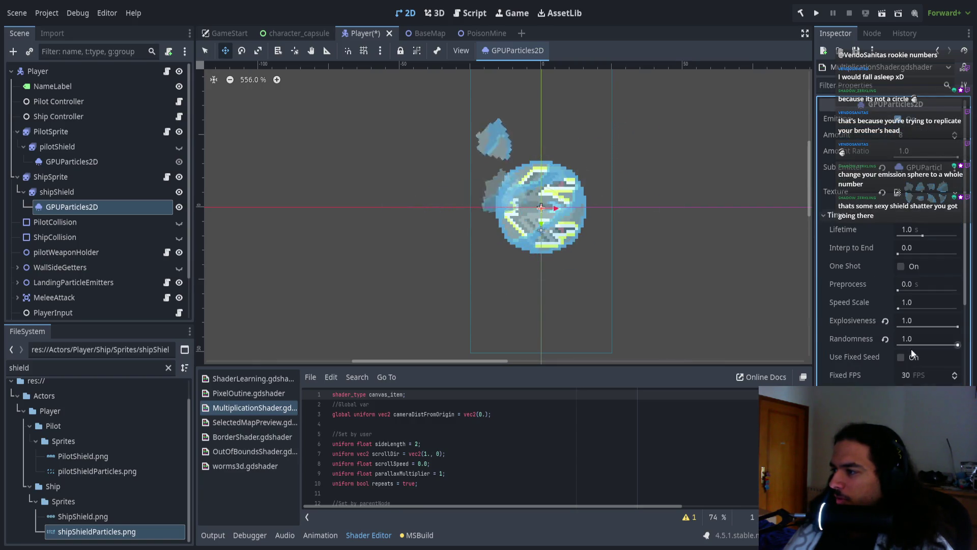
click(936, 377)
text(6)
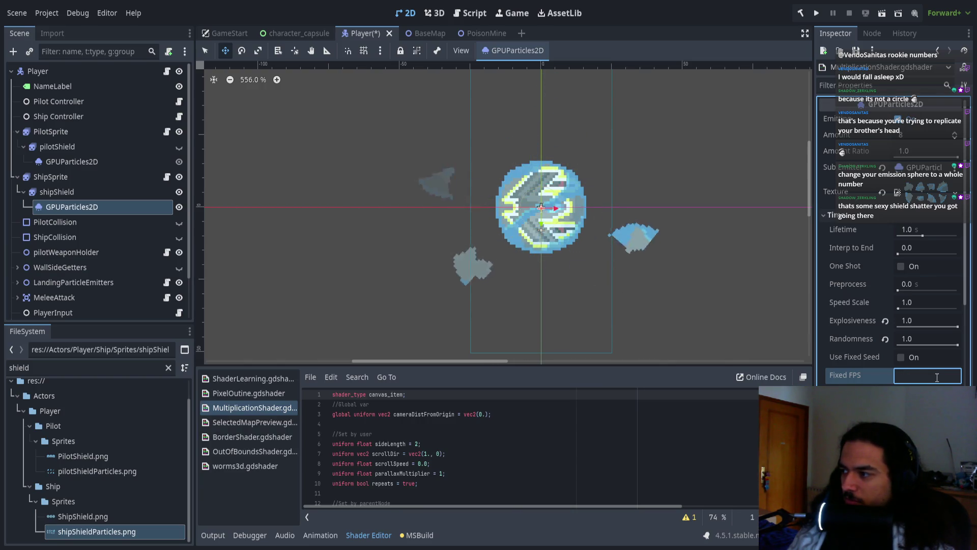
text(1000)
key(Return)
scroll(462, 289, down, 2)
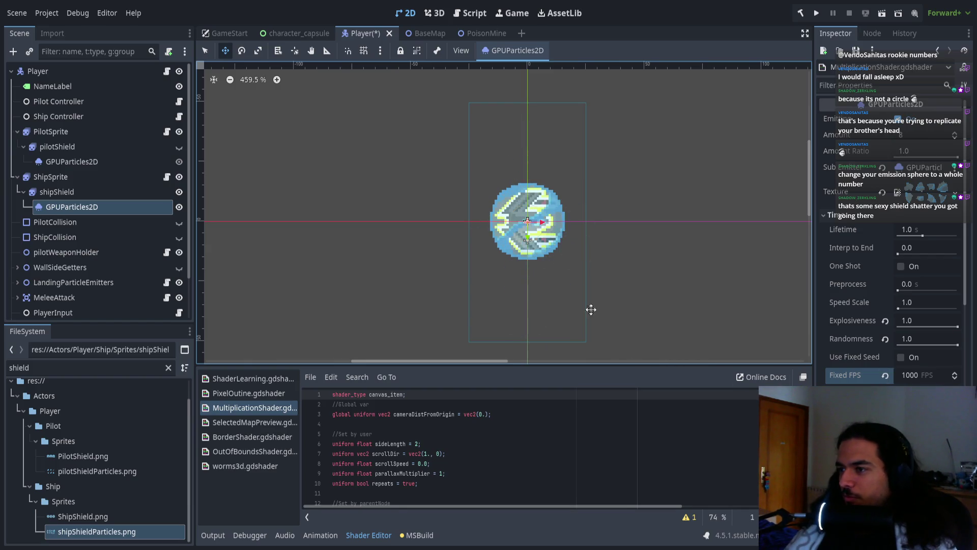
scroll(581, 297, down, 1)
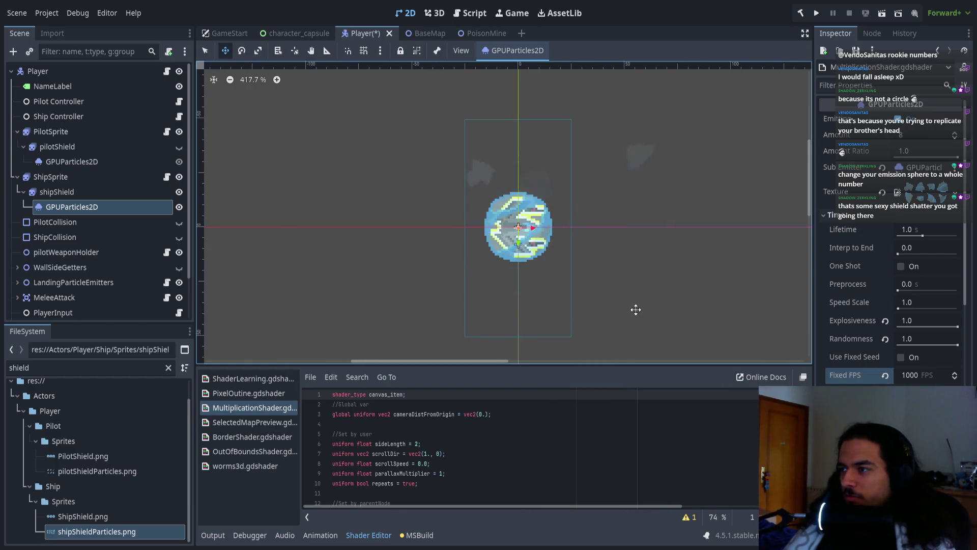
- Change Fixed FPS to 60, save the Player scene, and select pilotShield's GPUParticles2D
click(913, 375)
text(16)
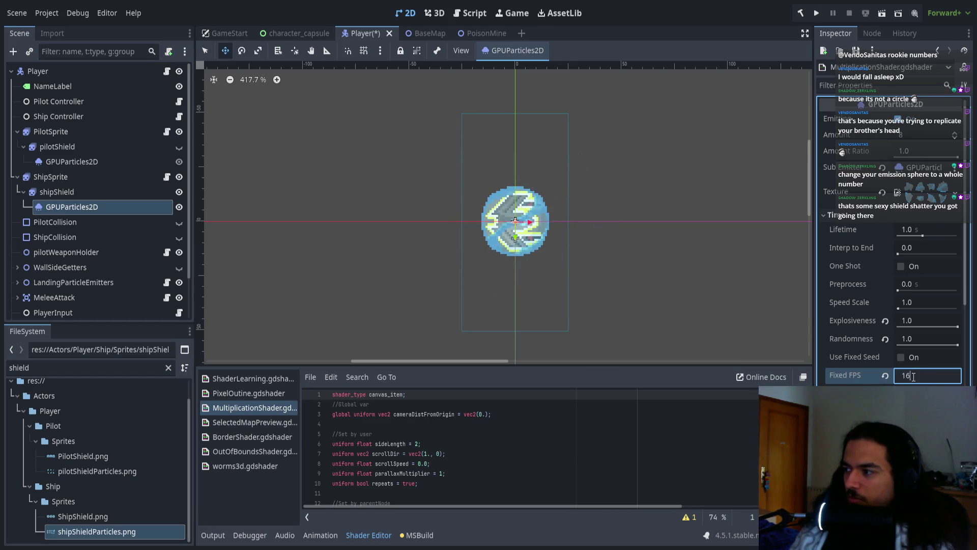
text(00)
key(Return)
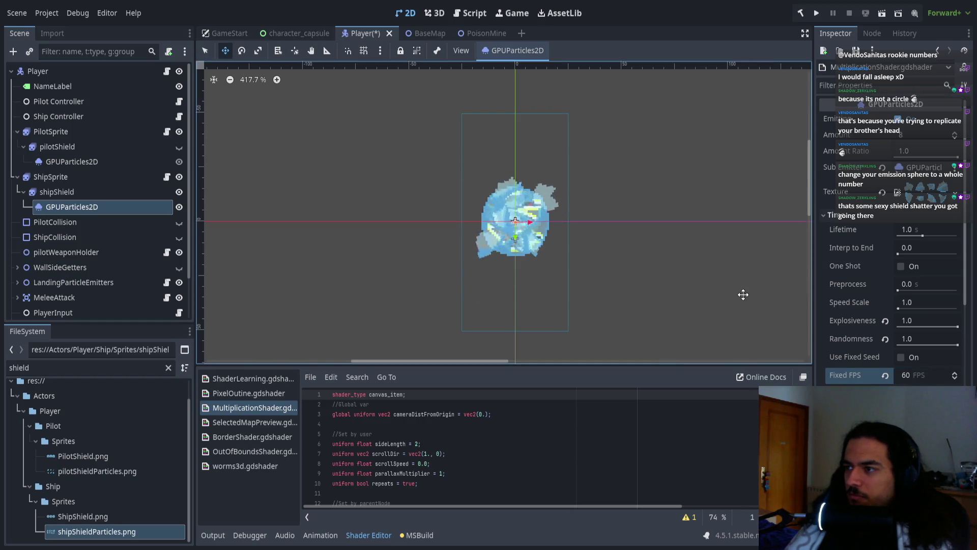
scroll(887, 352, down, 8)
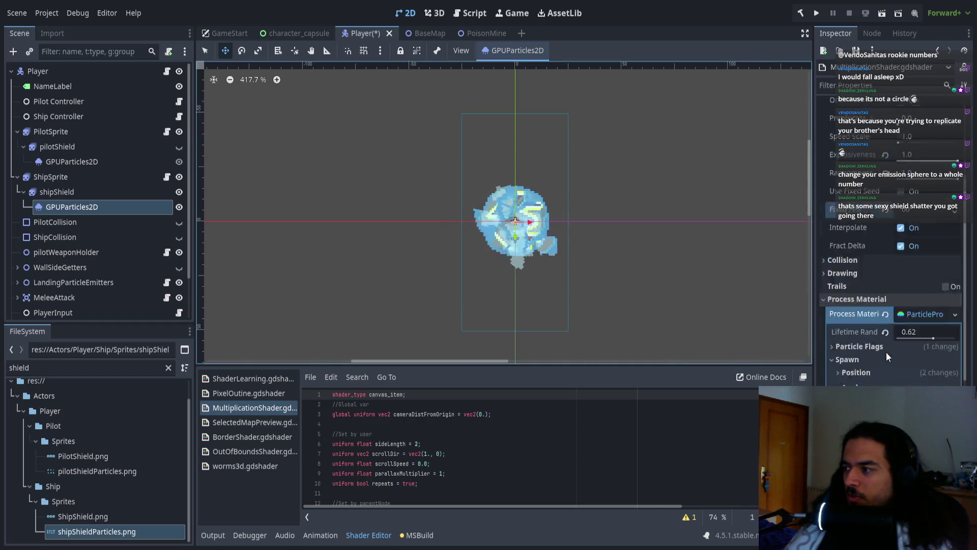
scroll(891, 306, down, 3)
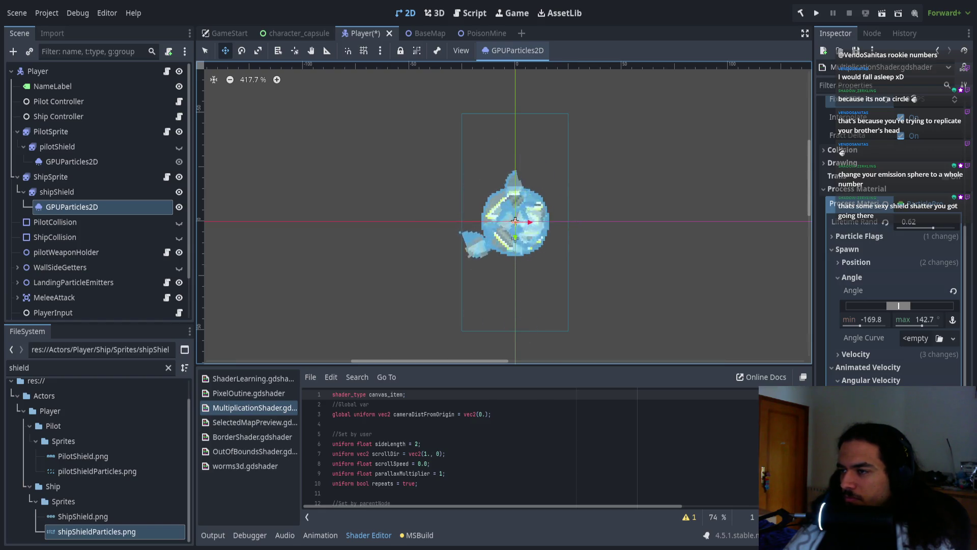
key(ctrl+s)
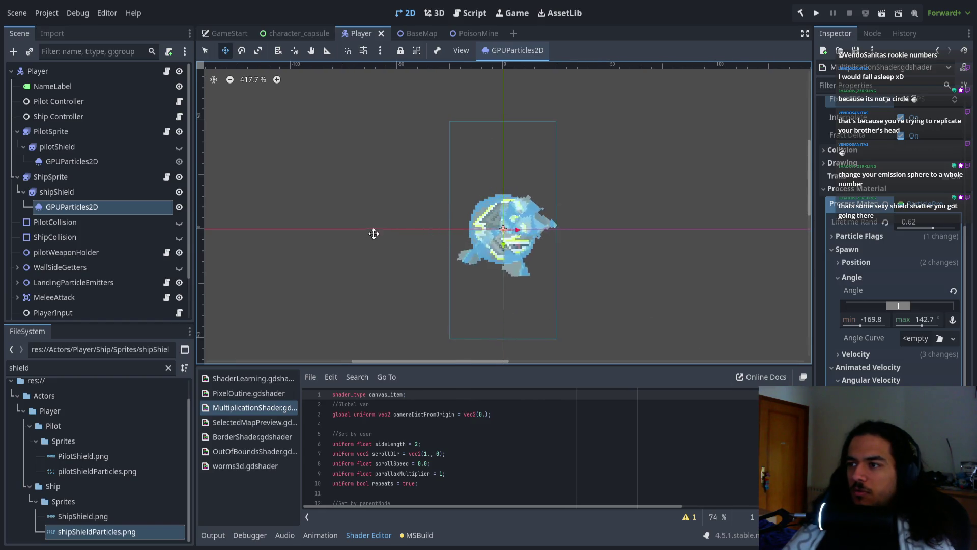
click(72, 161)
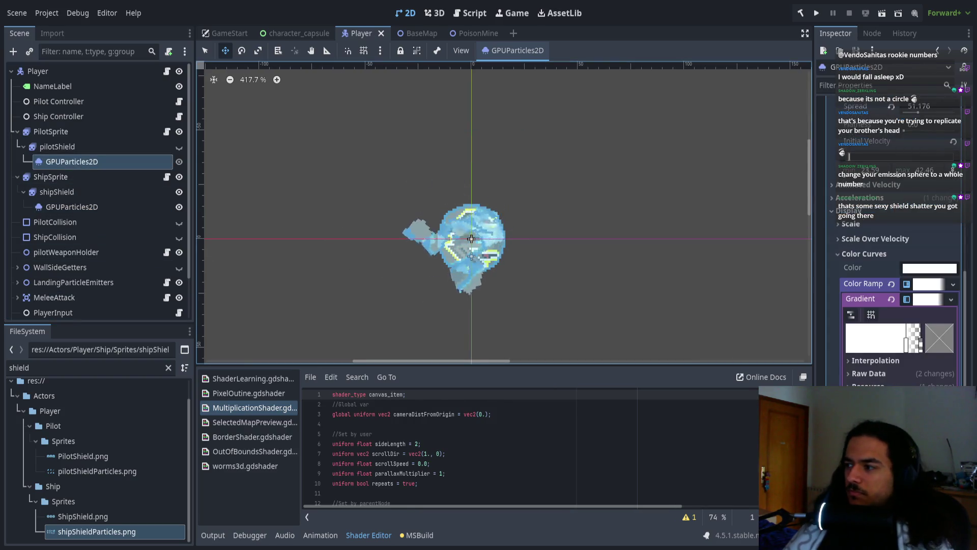
- Hide ShipSprite, show pilotShield, zoom to 814%, and expand Spawn > Angle
click(179, 179)
click(179, 177)
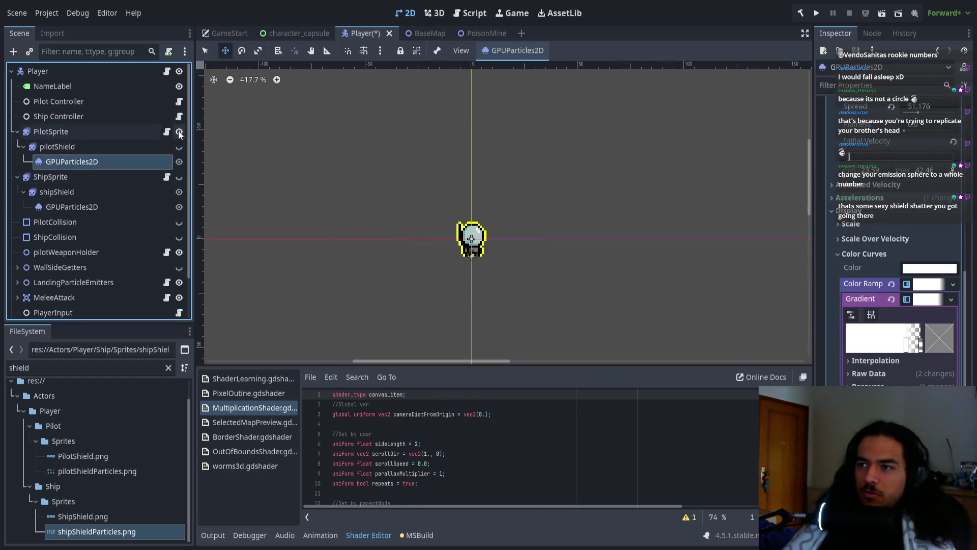
click(179, 147)
scroll(463, 237, up, 7)
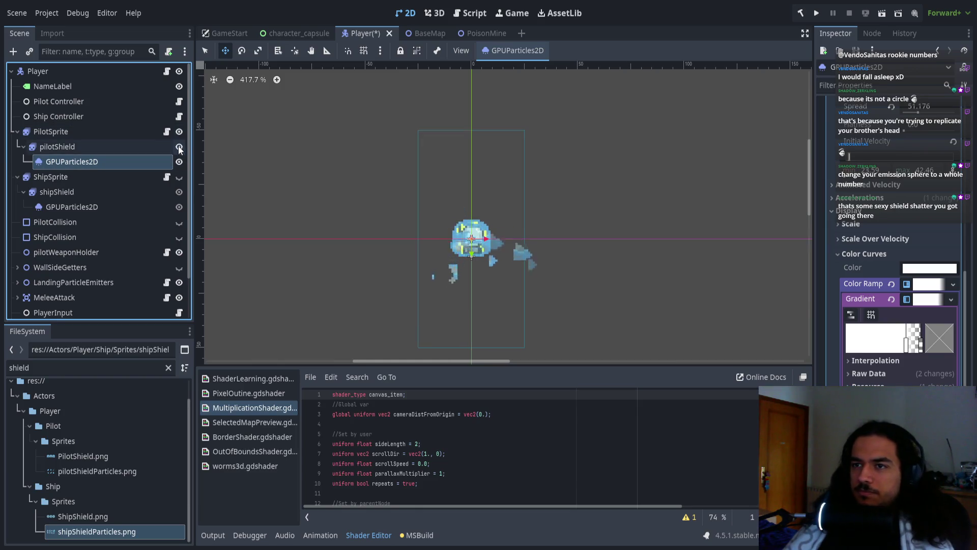
drag(573, 236, 565, 247)
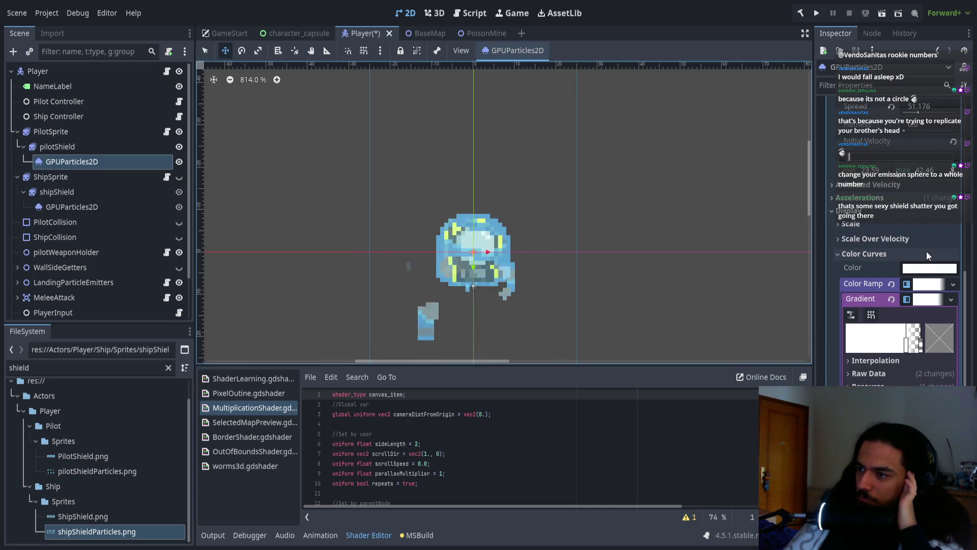
scroll(926, 251, up, 5)
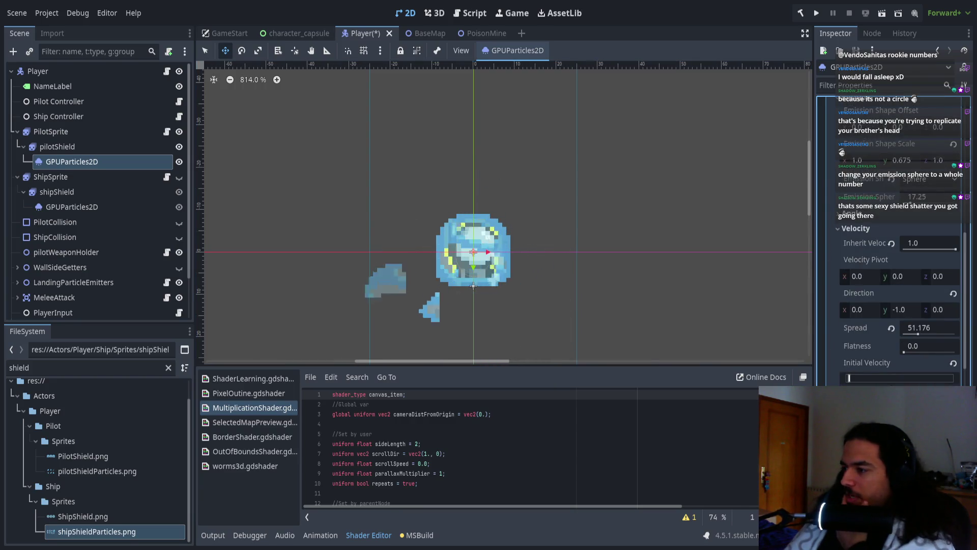
scroll(896, 255, down, 2)
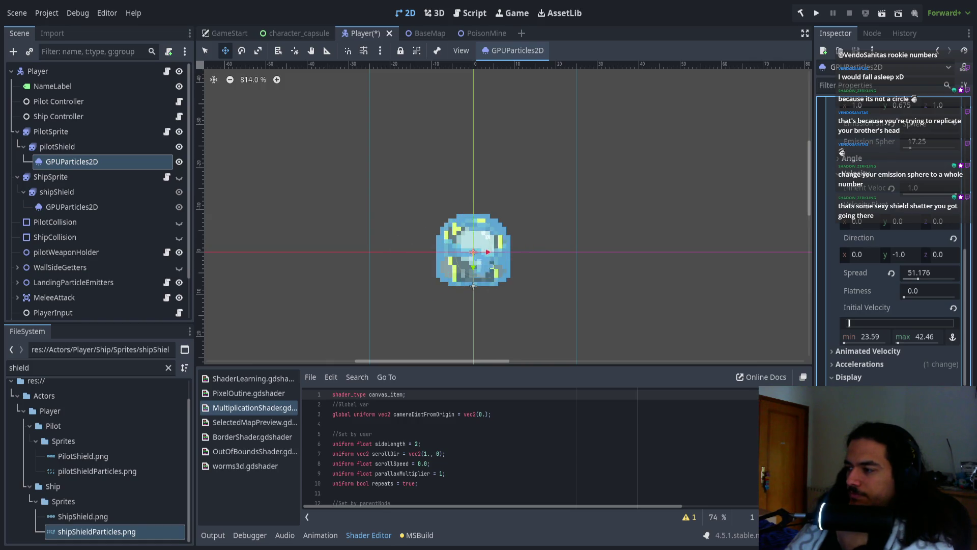
scroll(899, 285, down, 2)
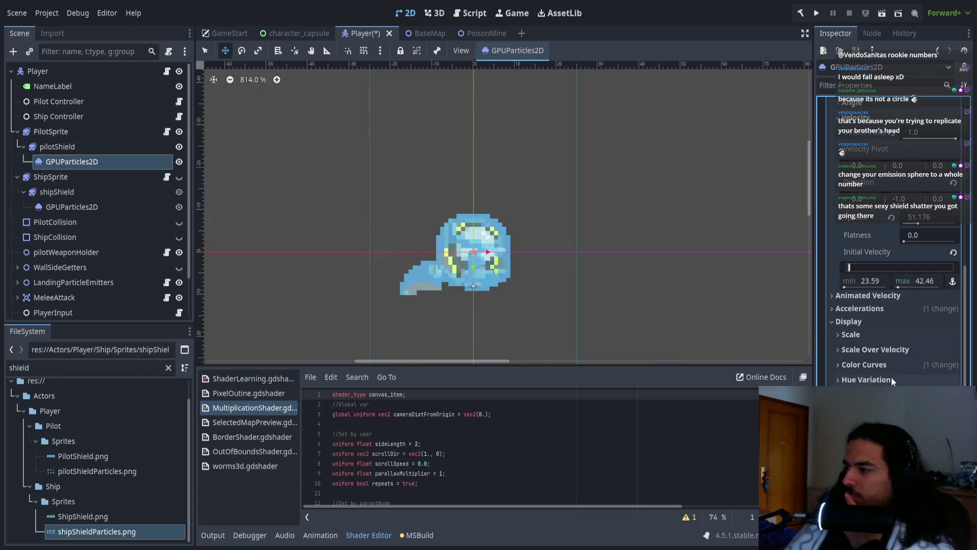
scroll(873, 305, up, 4)
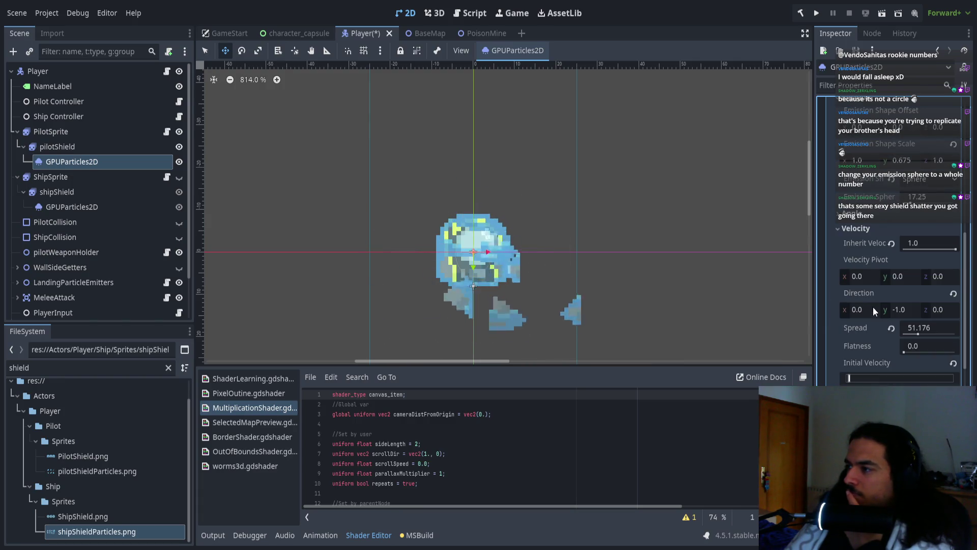
scroll(873, 307, up, 4)
click(863, 325)
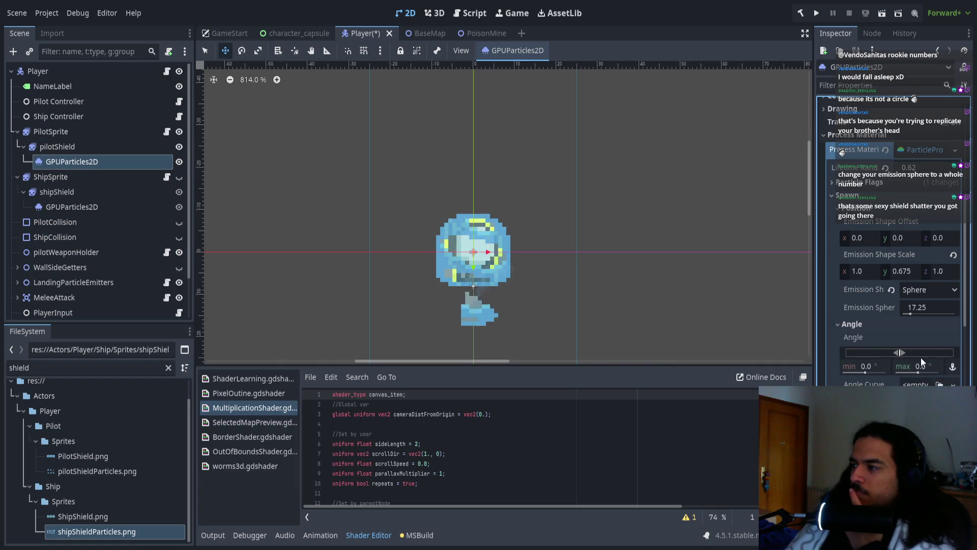
- Raise the pilot shield's maximum spawn angle and collapse the Spawn and Display sections
mouse_move(906, 352)
mouse_down()
mouse_move(918, 352)
mouse_move(883, 353)
mouse_up()
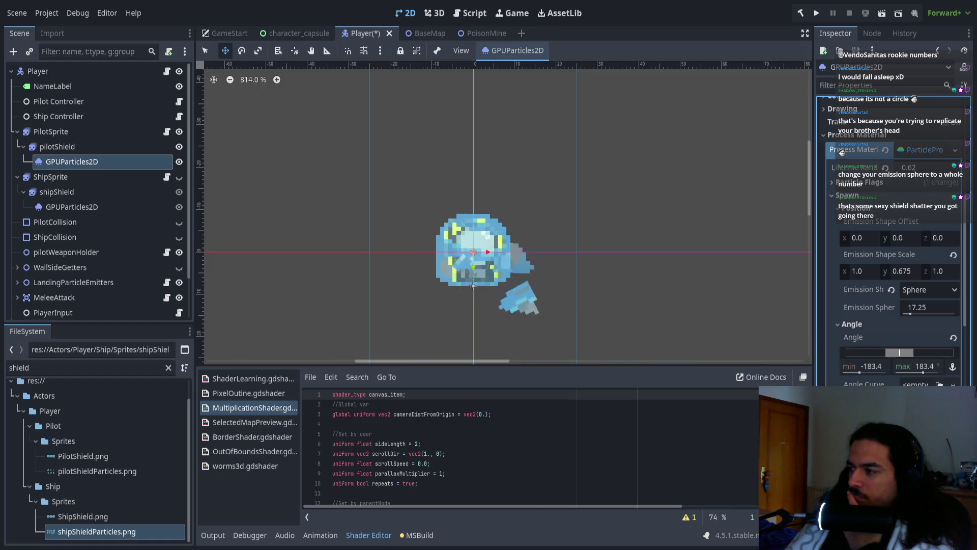
click(850, 325)
click(854, 208)
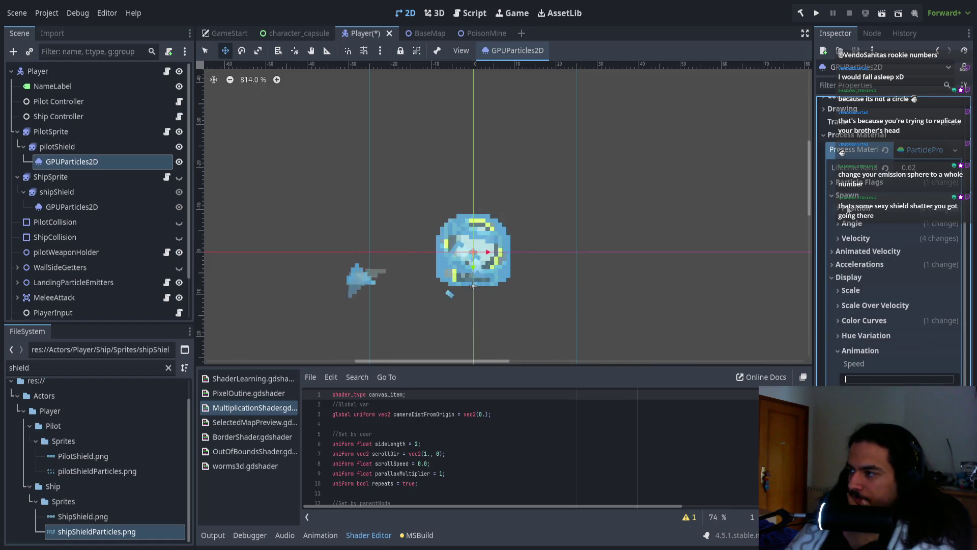
click(847, 196)
click(851, 237)
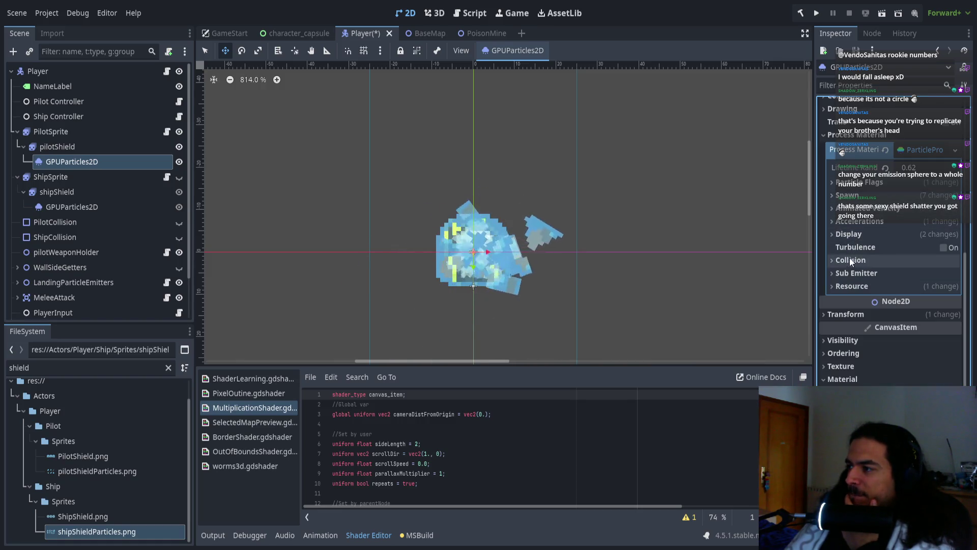
- Set the pilot shield's radial acceleration to roughly -45 to 47
click(854, 221)
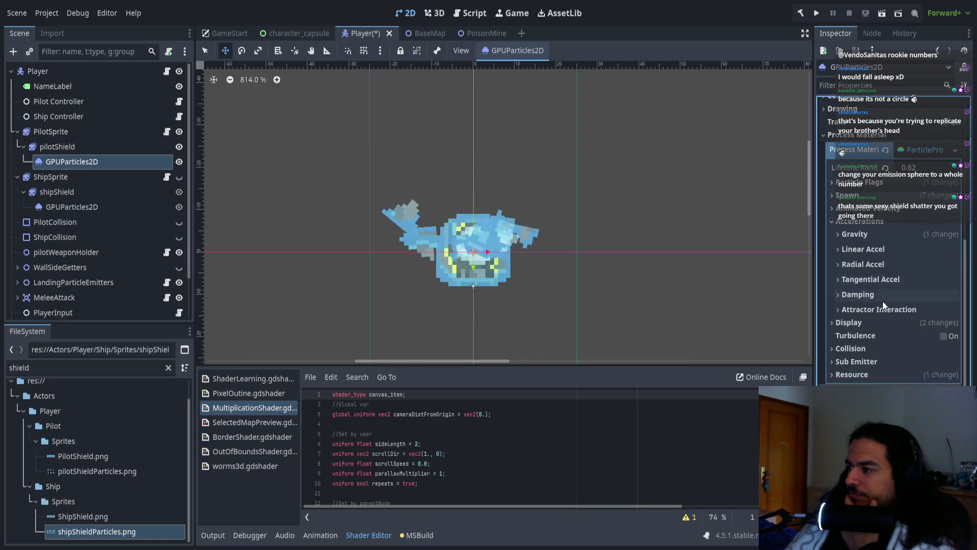
click(854, 264)
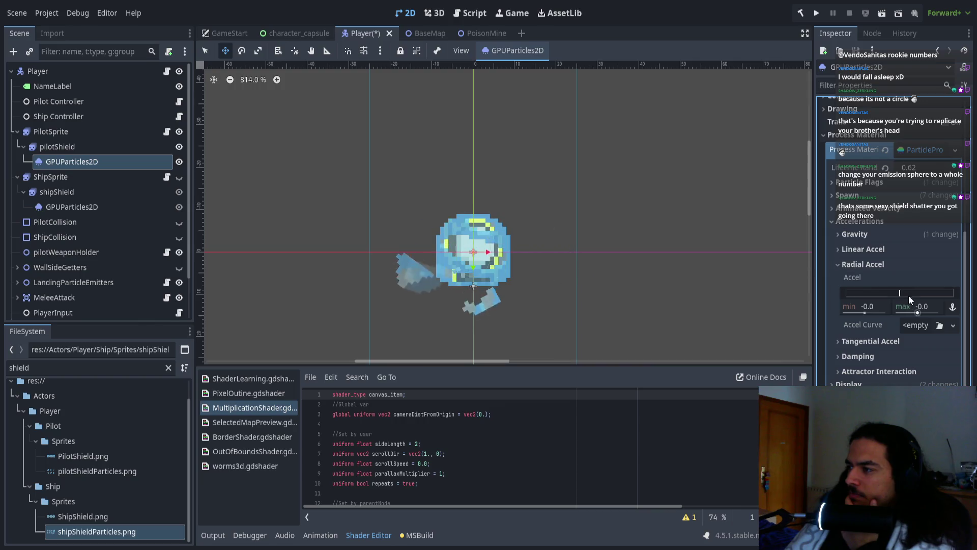
mouse_move(905, 289)
mouse_down()
mouse_move(929, 293)
mouse_move(875, 291)
mouse_up()
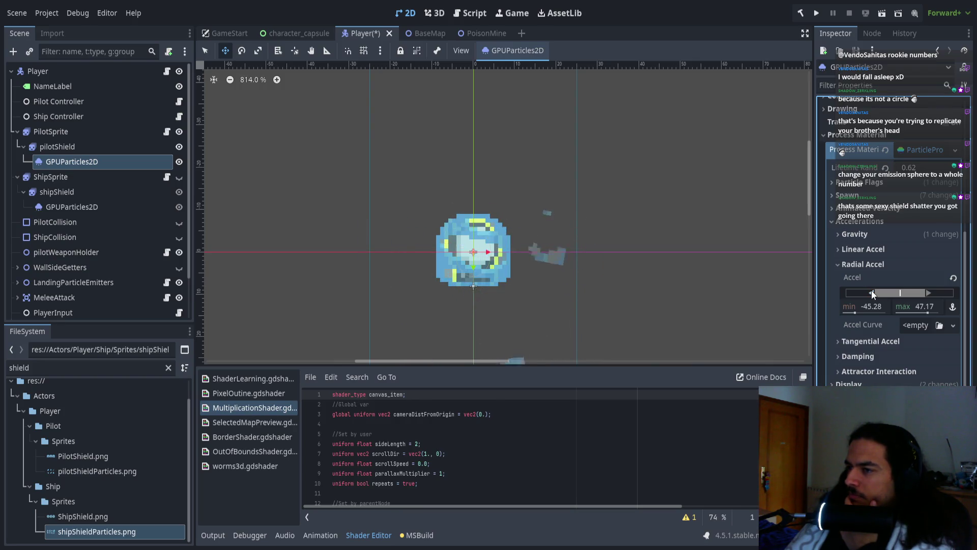
click(861, 264)
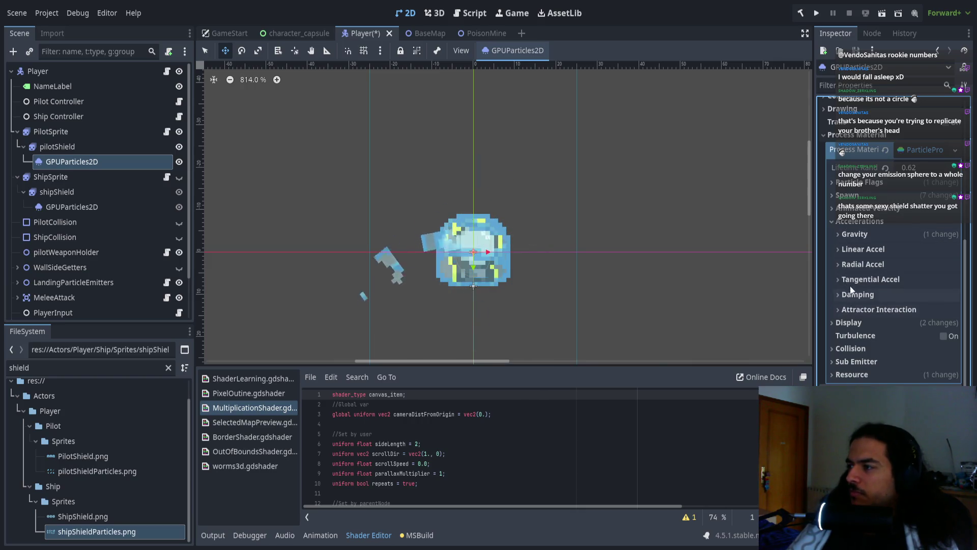
- Set the pilot shield's angular velocity range to -196.98 to 183.4
click(856, 222)
click(857, 215)
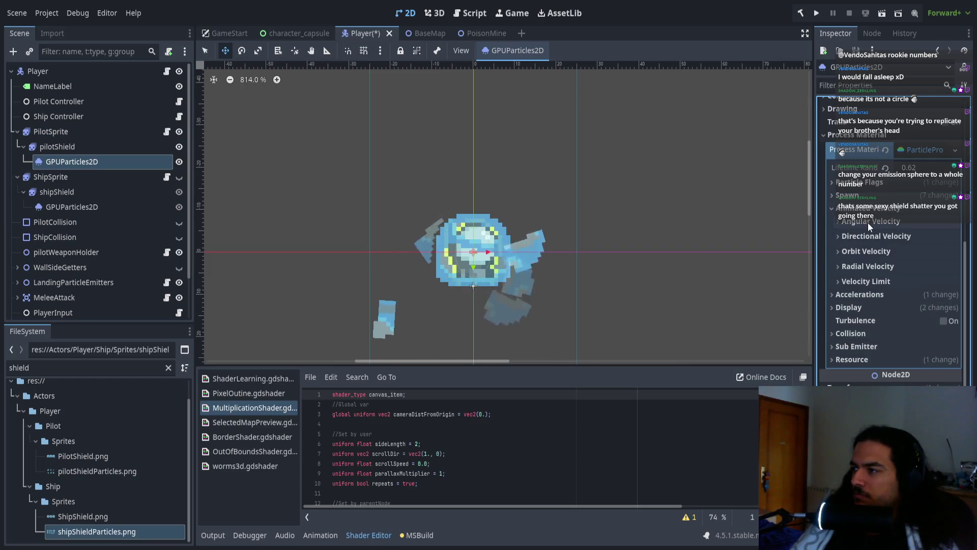
click(869, 222)
mouse_move(925, 249)
mouse_down()
mouse_move(890, 248)
mouse_move(919, 253)
mouse_up()
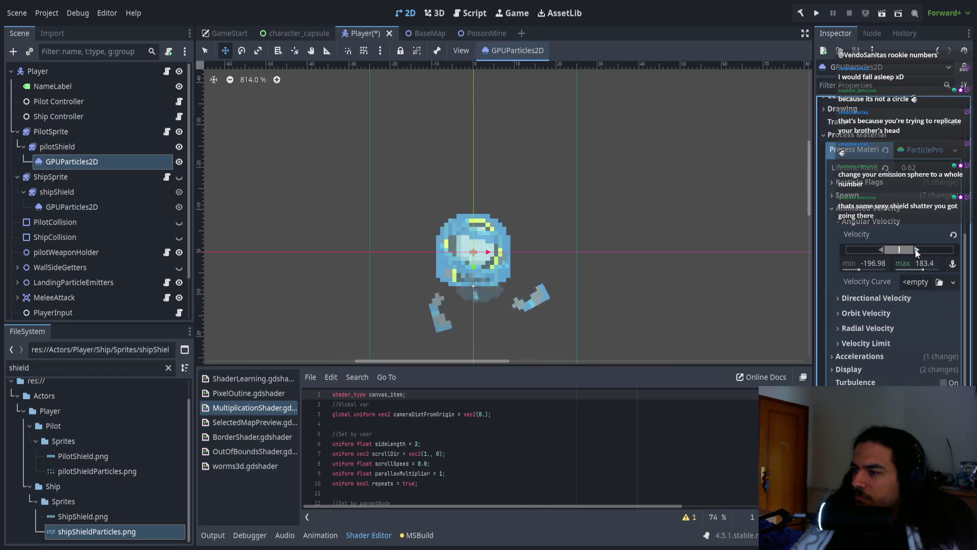
scroll(625, 305, down, 1)
scroll(563, 307, down, 2)
mouse_move(563, 308)
mouse_down()
mouse_move(552, 260)
mouse_move(505, 263)
mouse_up()
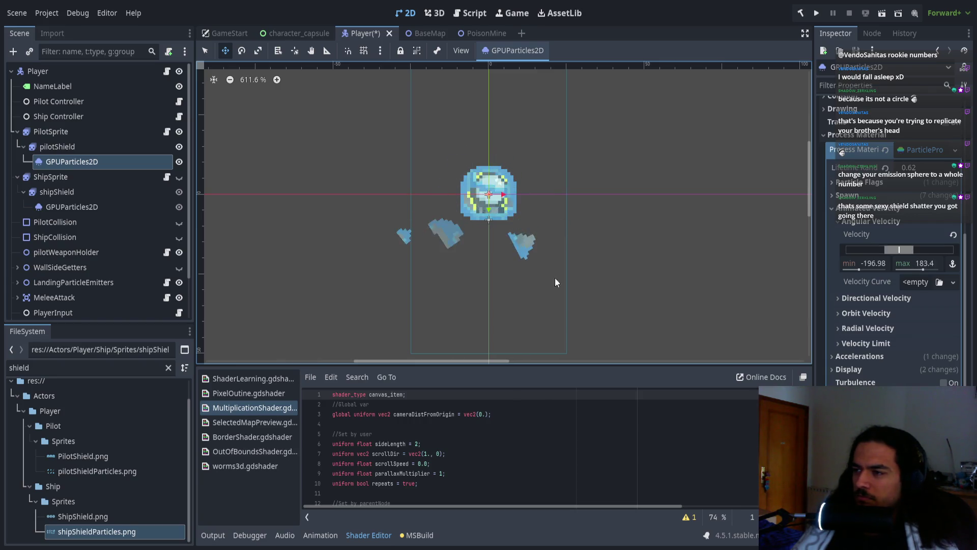
key(alt+Tab)
- Zoom in on the 64×32 eight-shard sprite sheet in Aseprite, then return to Godot
scroll(545, 243, up, 3)
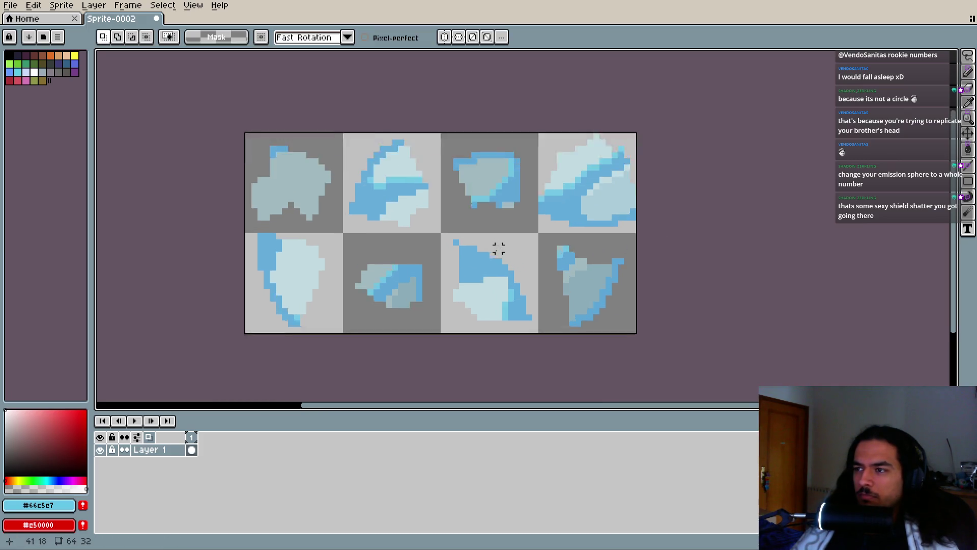
scroll(490, 263, down, 1)
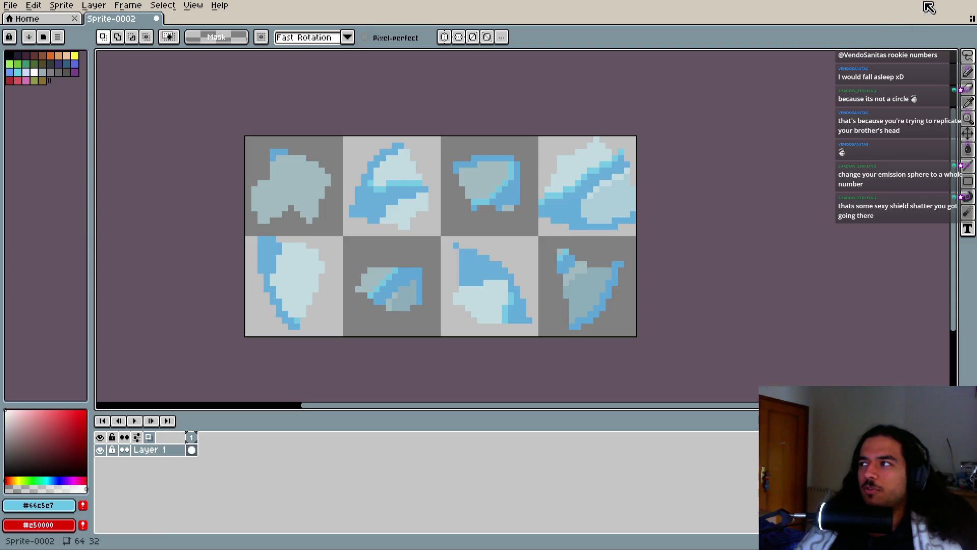
key(alt+Tab)
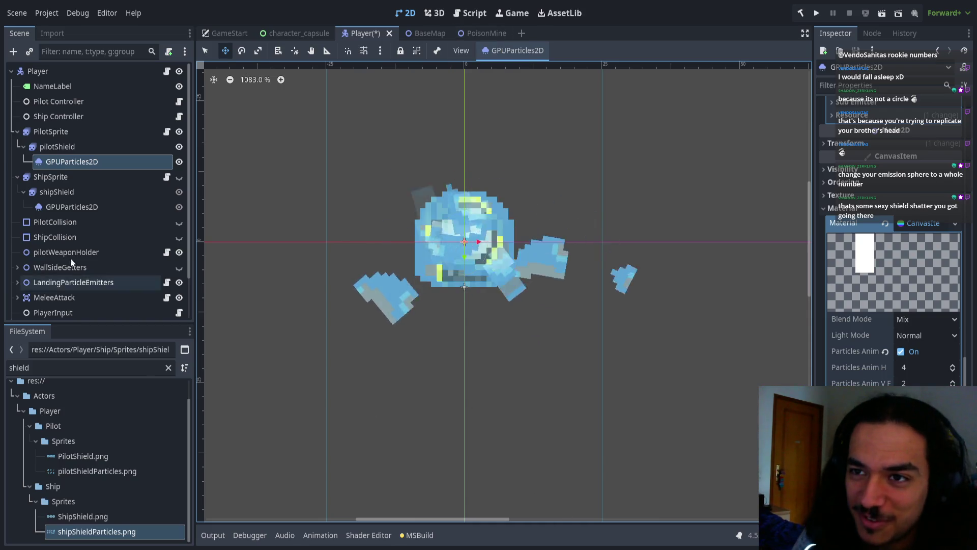
- Toggle ShipSprite and PilotSprite visibility to compare, ending with only the pilot shown
click(179, 177)
click(179, 131)
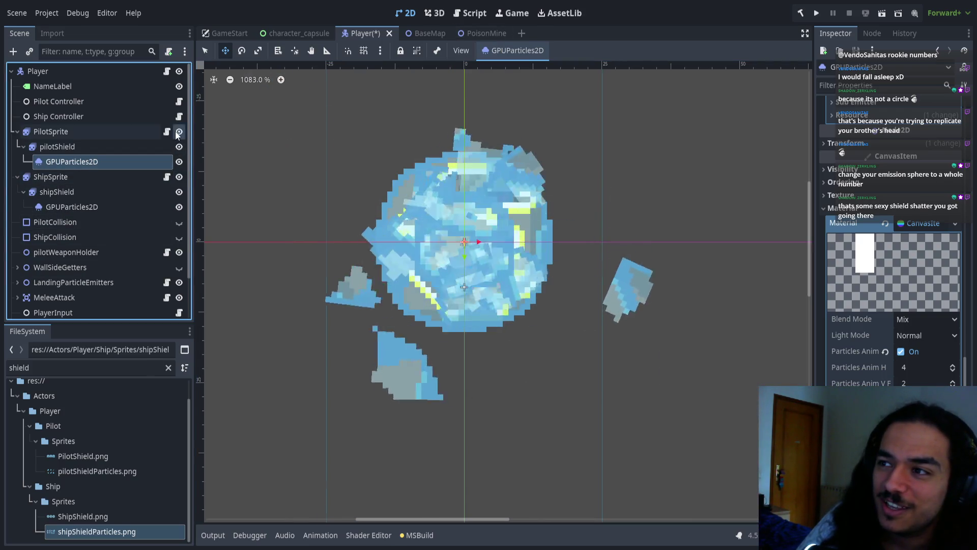
scroll(326, 264, down, 2)
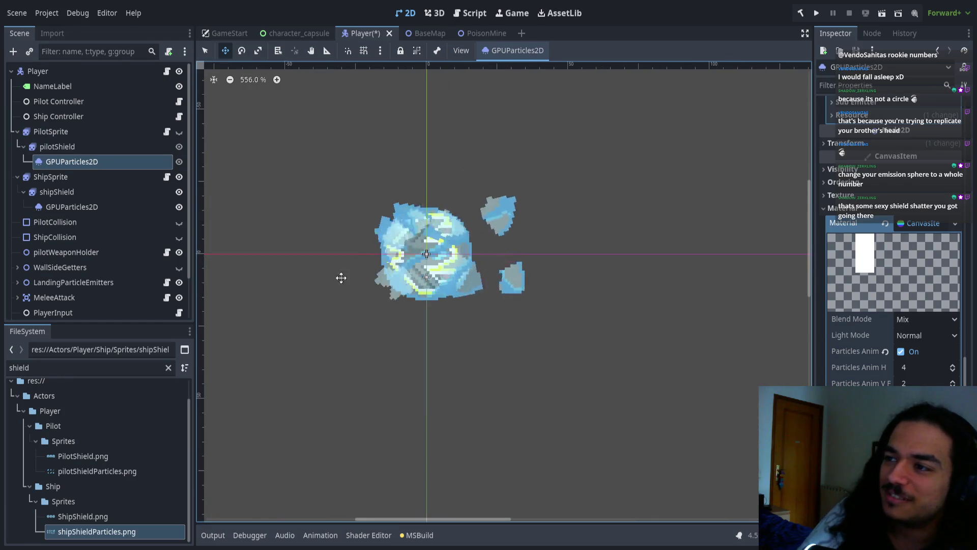
scroll(349, 301, down, 1)
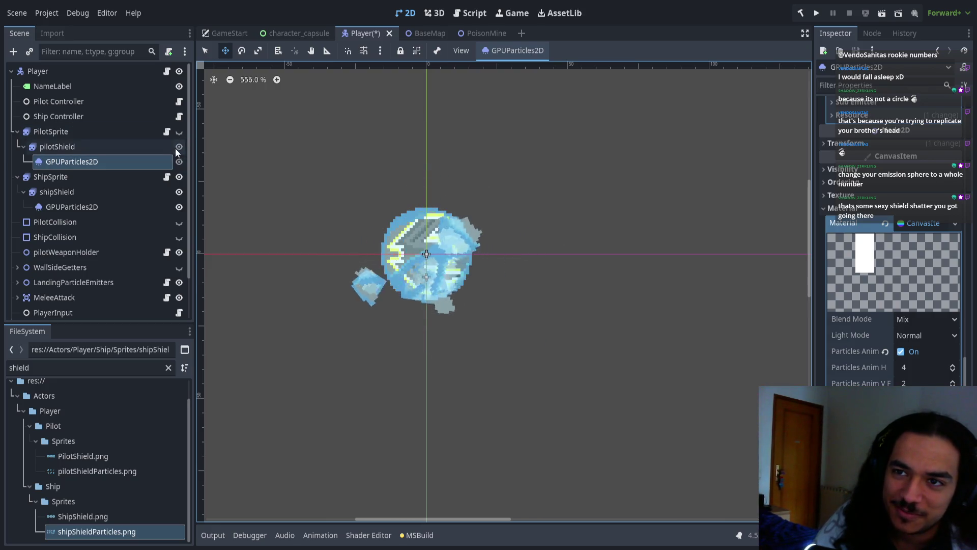
click(179, 177)
click(180, 131)
scroll(563, 250, up, 1)
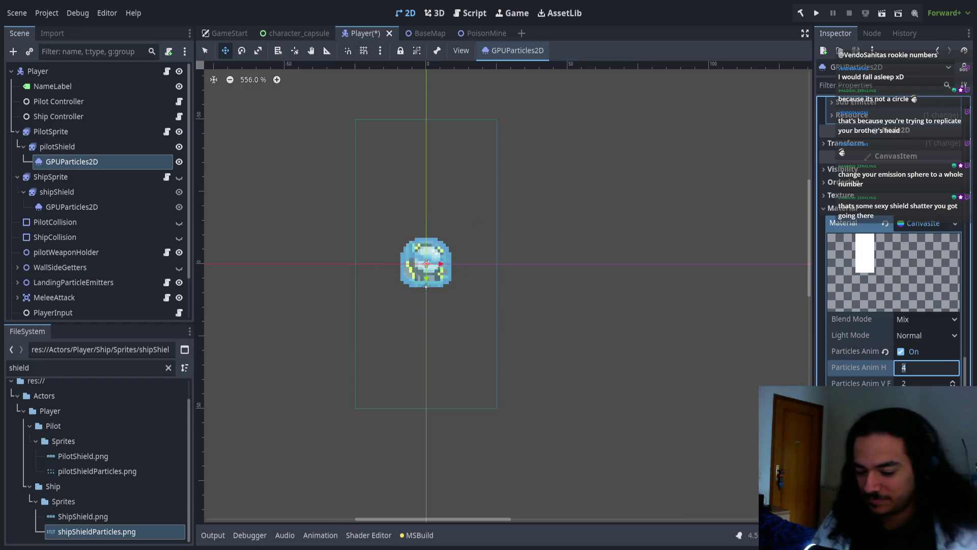
- Set Particles Anim H Frames to 3 and the pilot shield's Fixed FPS to 60
drag(905, 375, 886, 374)
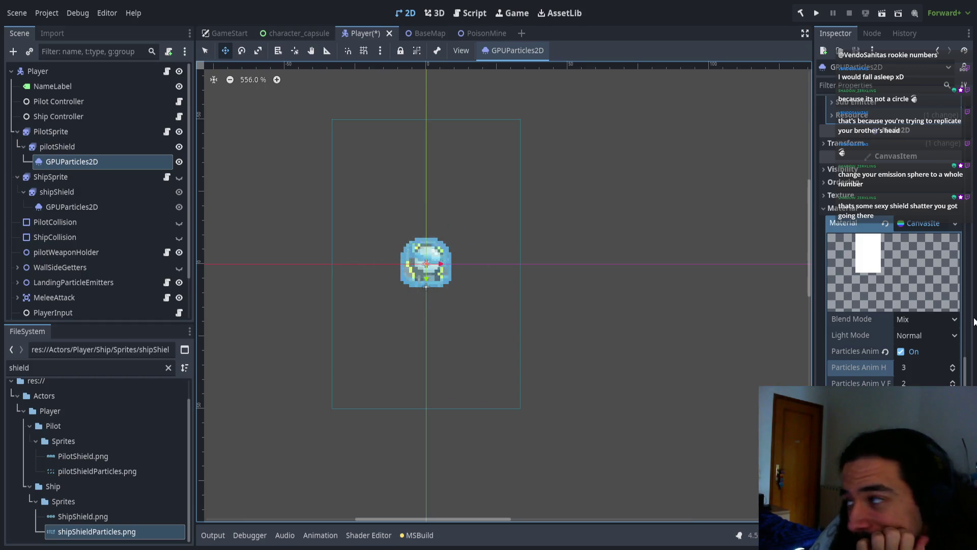
scroll(891, 301, up, 5)
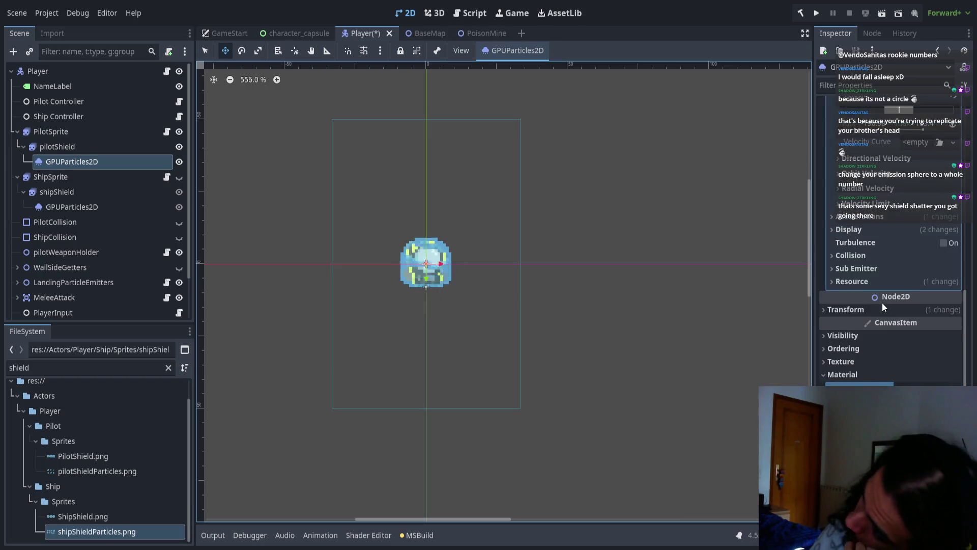
click(908, 237)
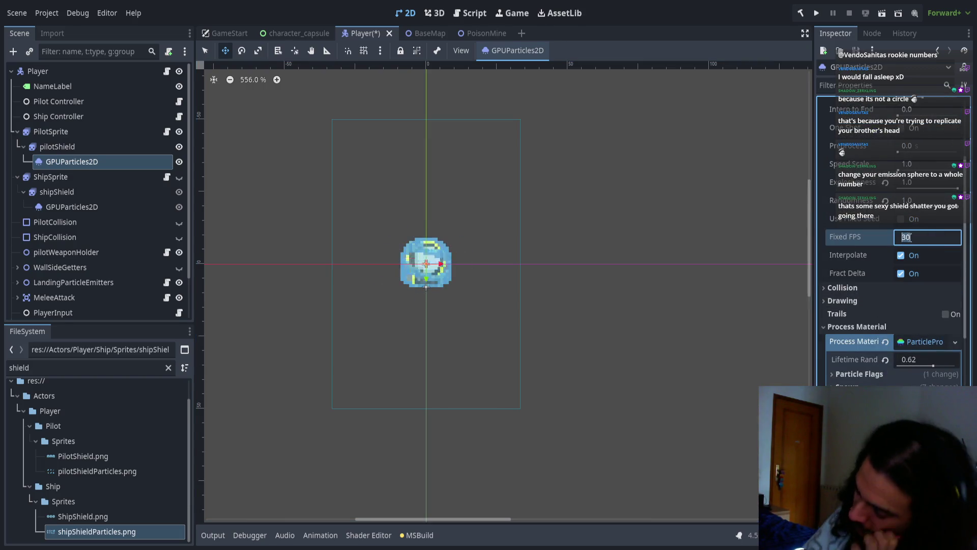
text(60)
key(Return)
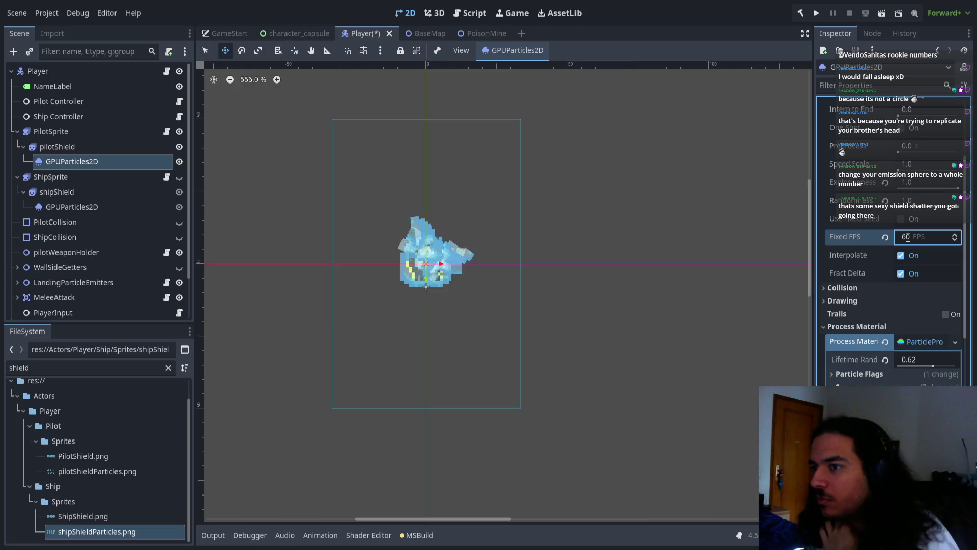
scroll(506, 224, up, 1)
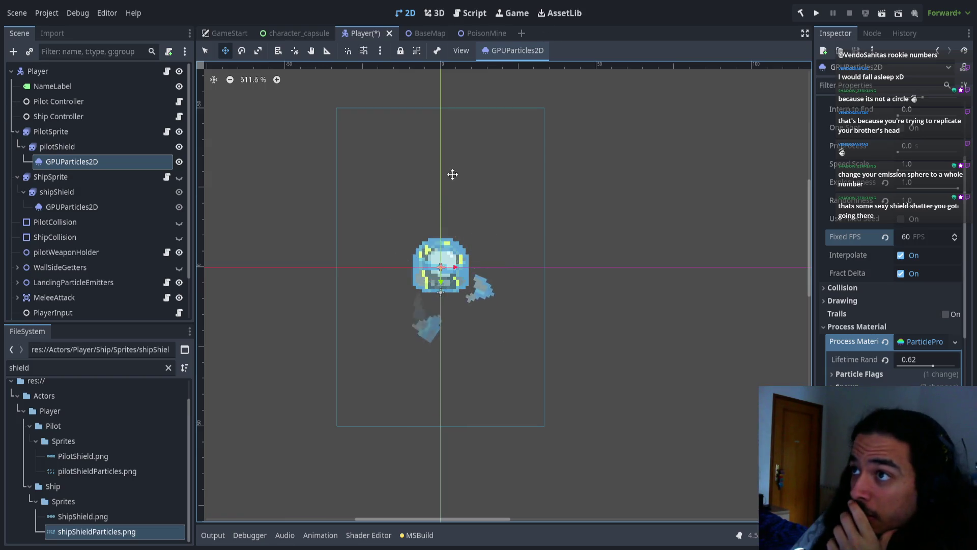
- Save the Player scene and enable One Shot on the pilot shield particles
key(ctrl+s)
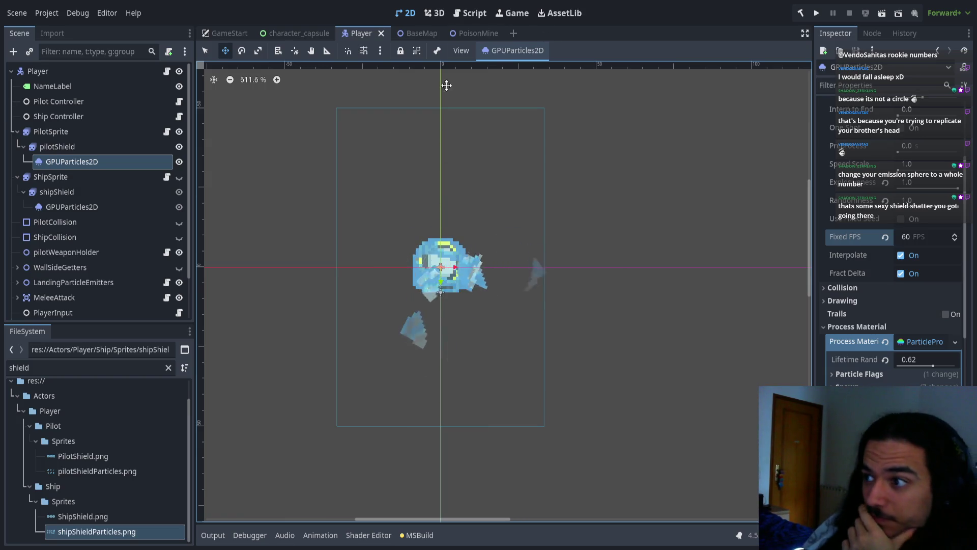
scroll(415, 179, down, 4)
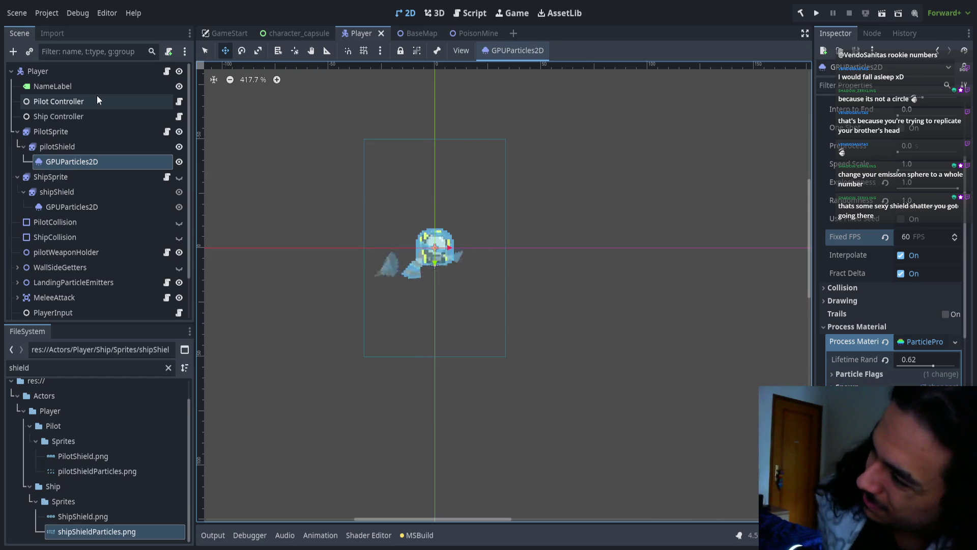
click(901, 128)
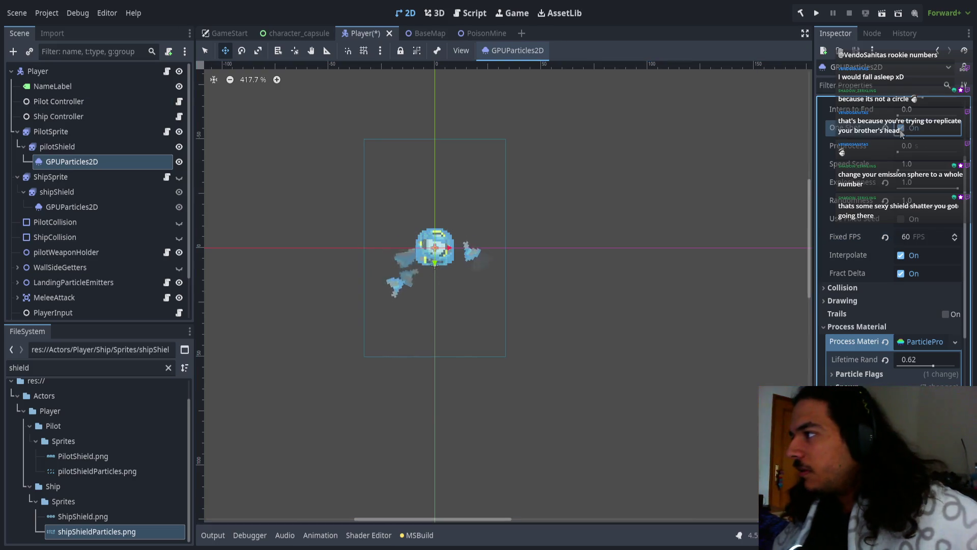
- Enable One Shot on the ship shield particles, save, and select the Player node
click(163, 208)
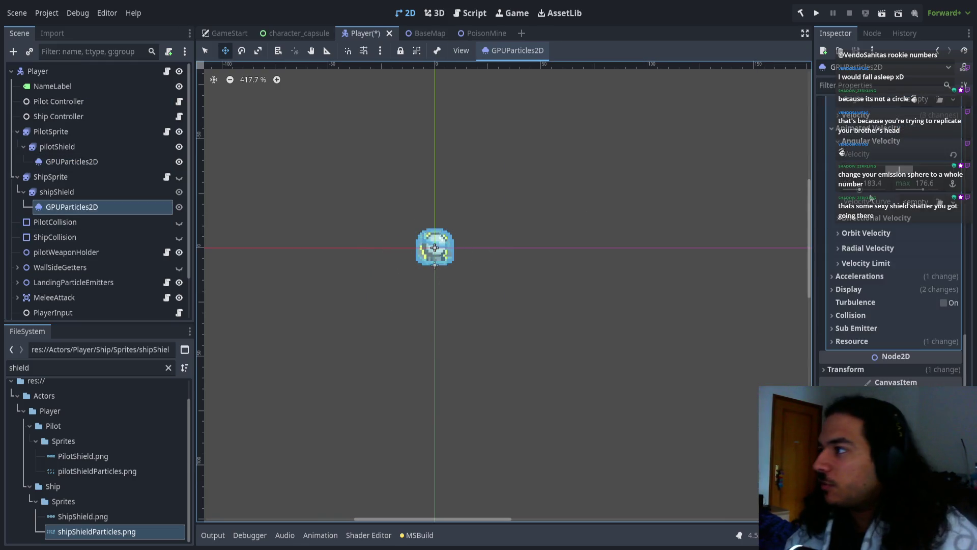
scroll(912, 229, up, 3)
click(901, 266)
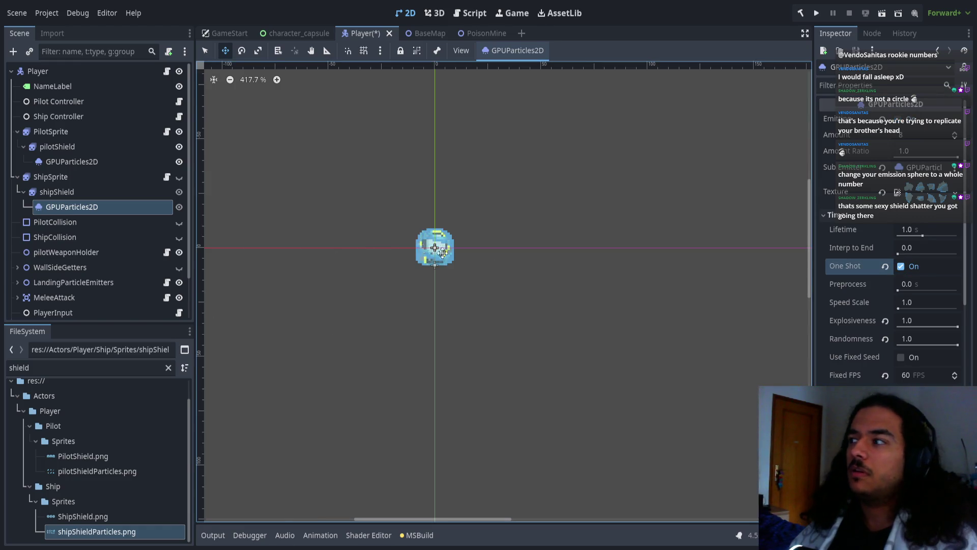
click(731, 308)
key(ctrl+s)
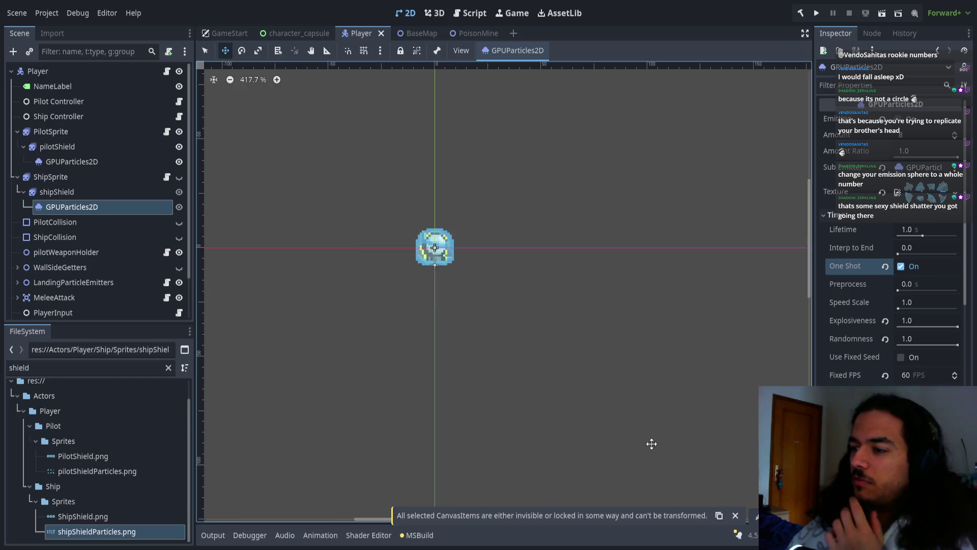
click(735, 512)
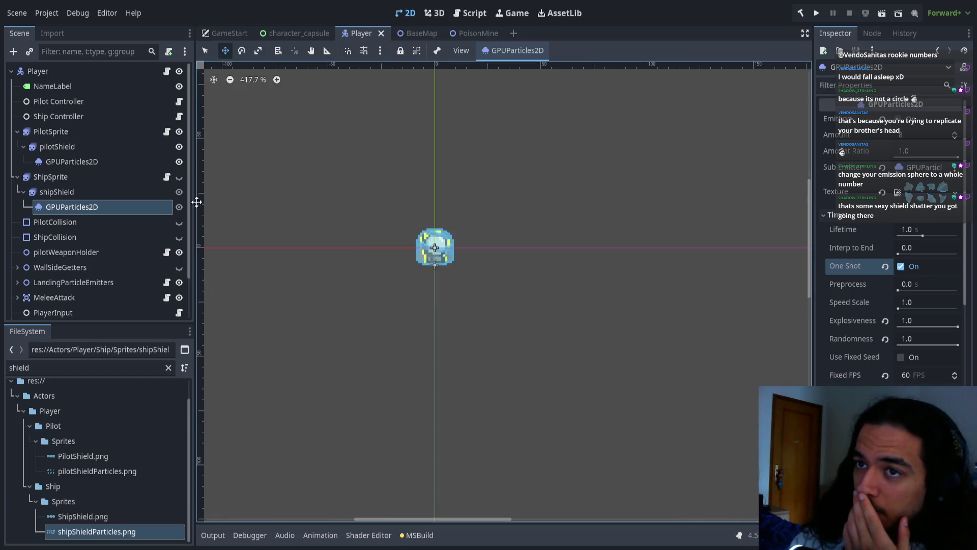
click(111, 72)
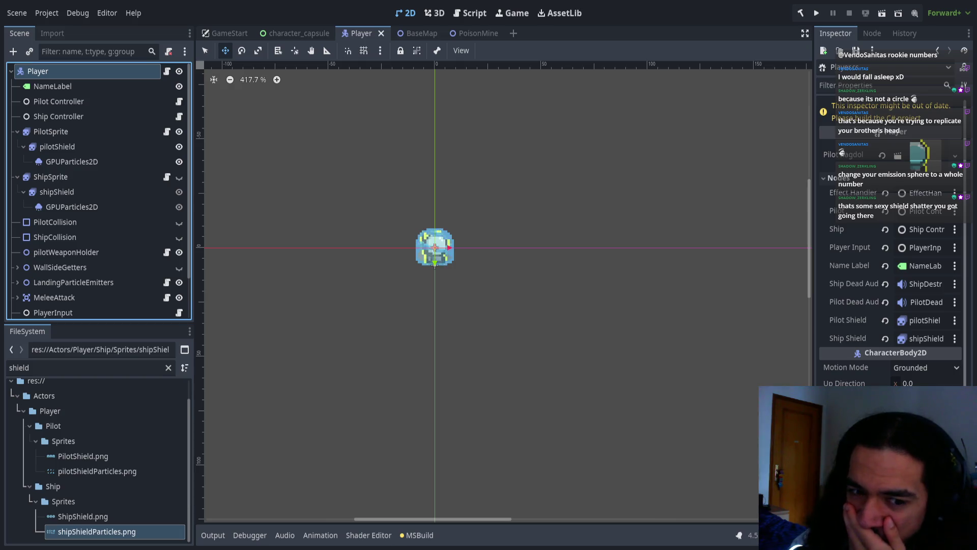
key(alt+Tab)
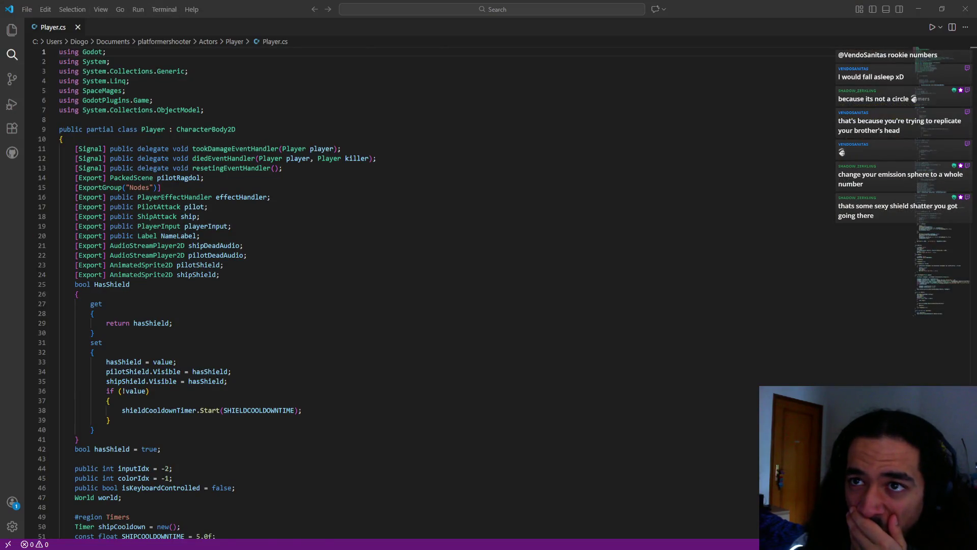
- Show the platformershooter project in VS Code's Explorer and bring up Actors/Player/Pilot/PilotAttack.cs
click(12, 55)
click(12, 29)
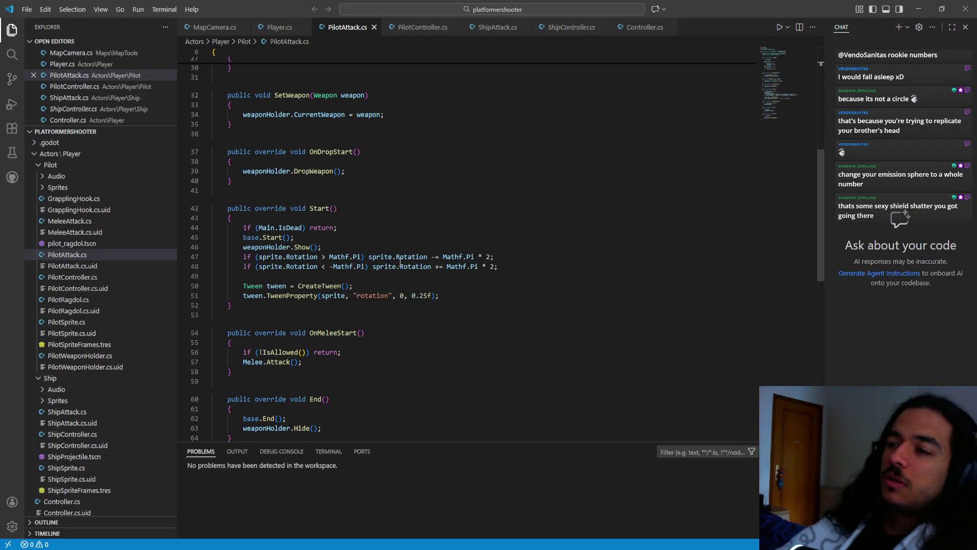
scroll(439, 305, up, 10)
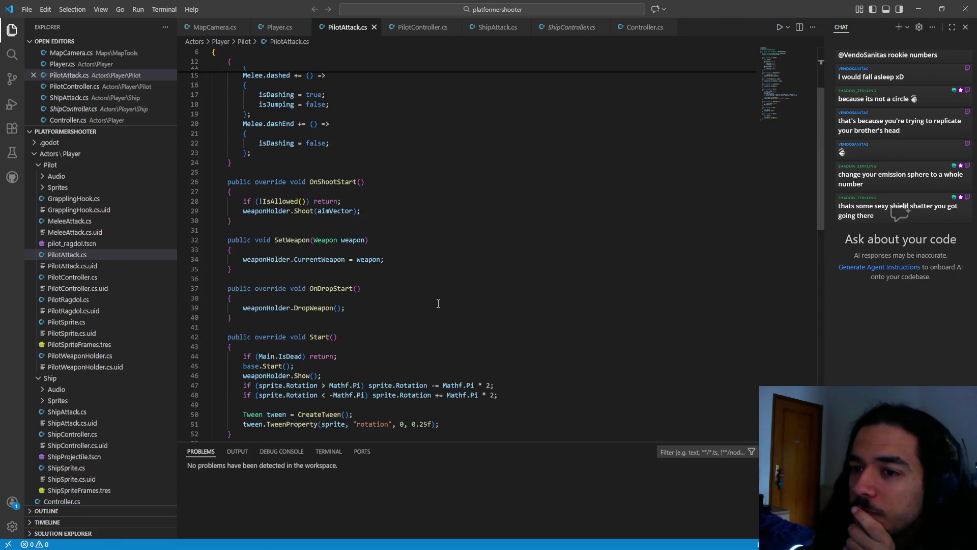
scroll(437, 310, down, 10)
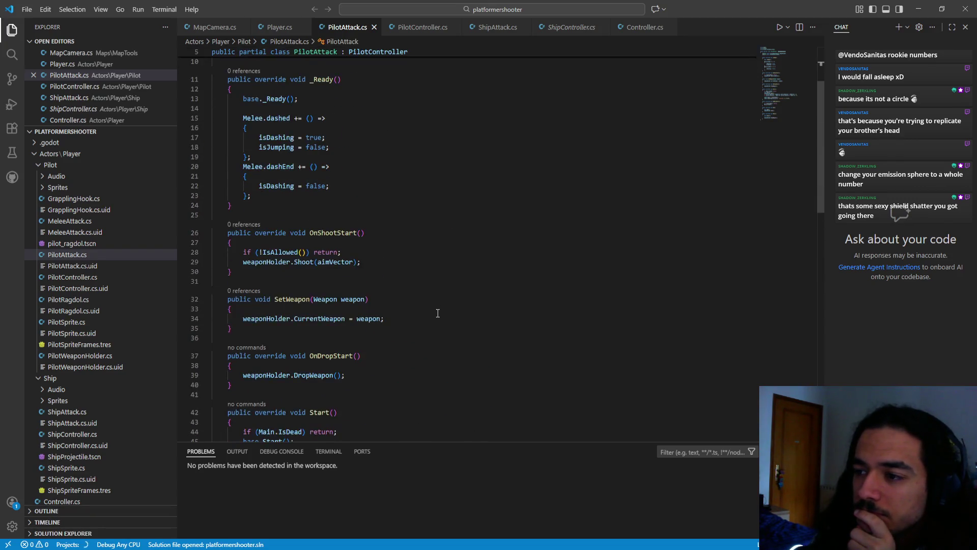
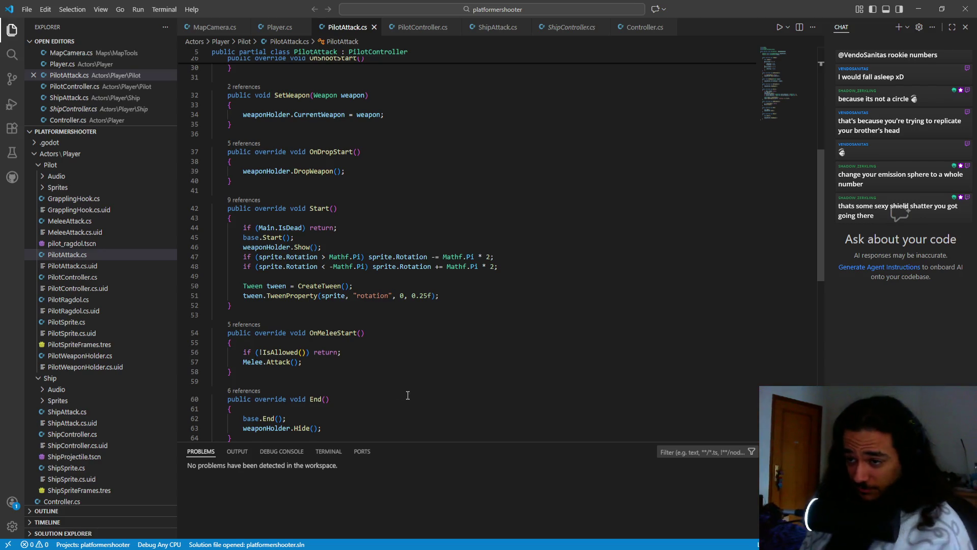
- Scroll up and down through PilotAttack.cs to finish reviewing its code
scroll(397, 323, up, 5)
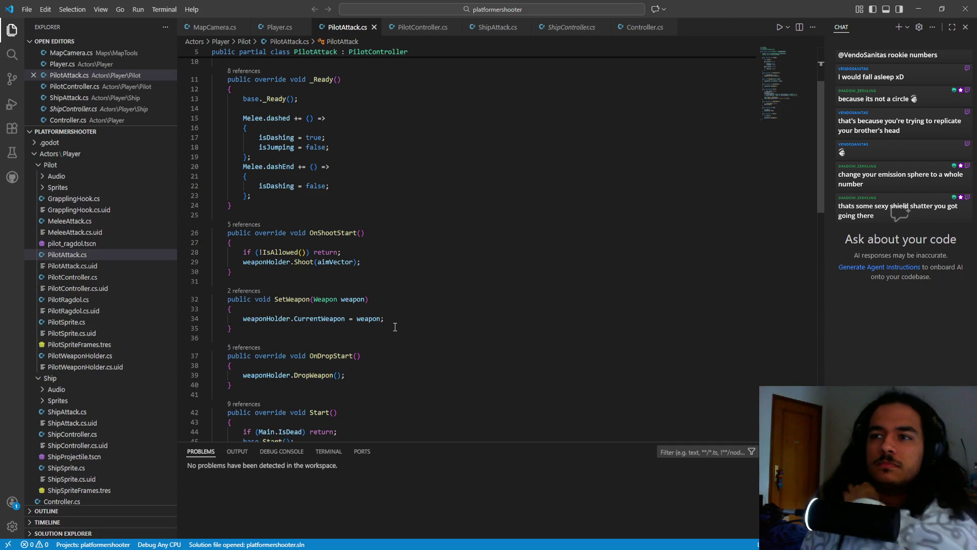
scroll(380, 340, up, 3)
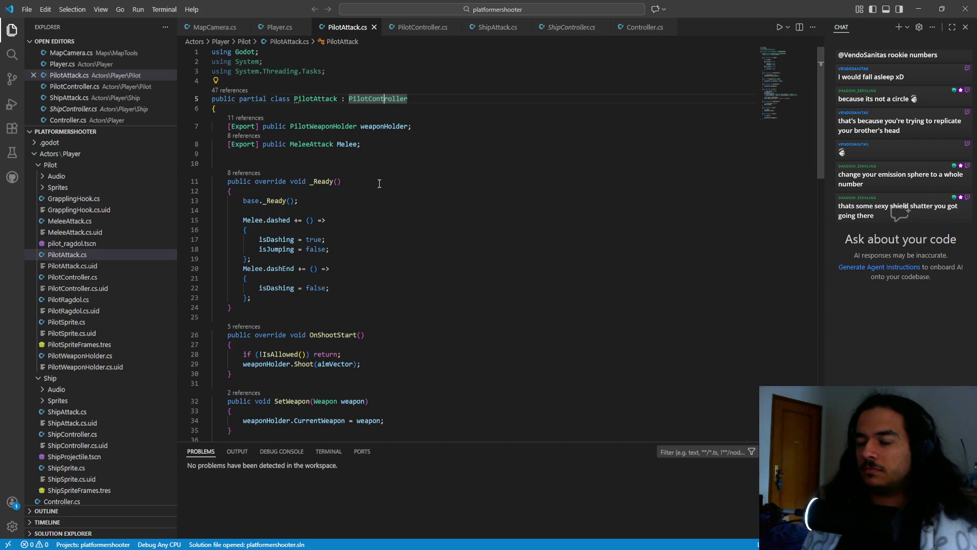
scroll(334, 289, down, 9)
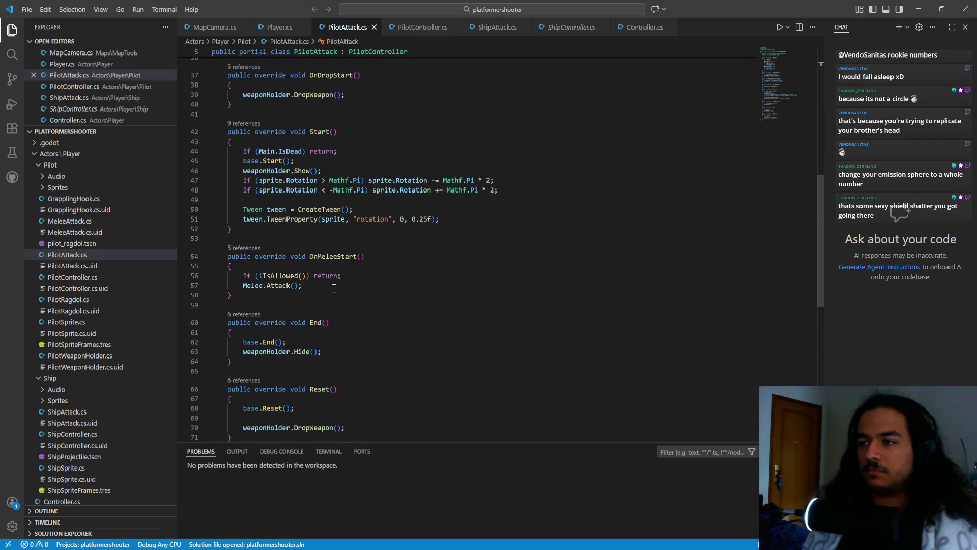
scroll(334, 288, down, 5)
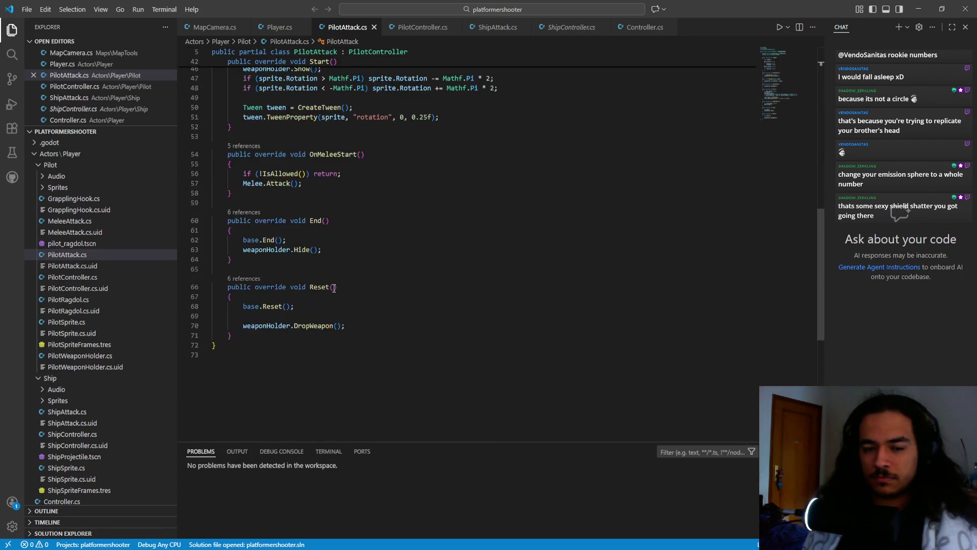
scroll(334, 288, up, 5)
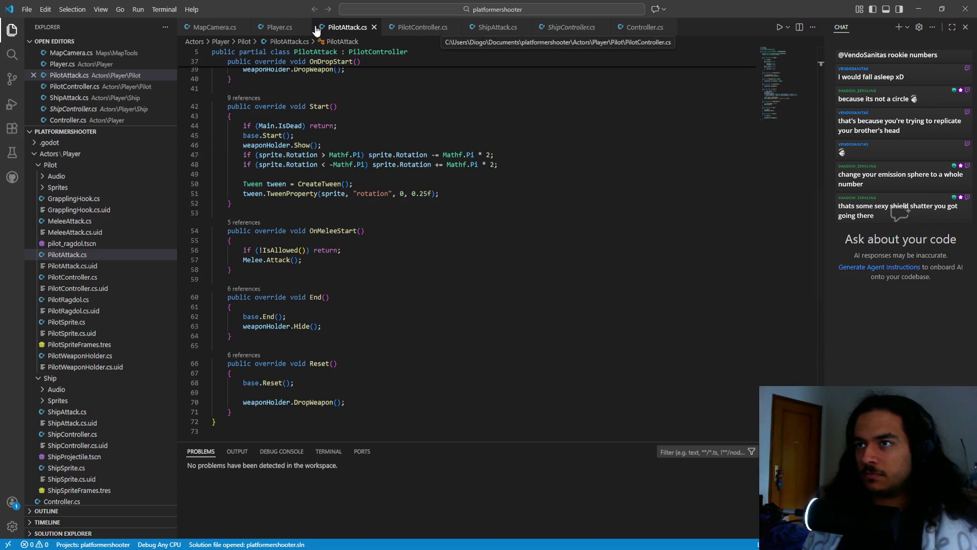
- Bring Controller.cs to the front, passing through Player.cs and ShipController.cs
click(280, 27)
click(570, 27)
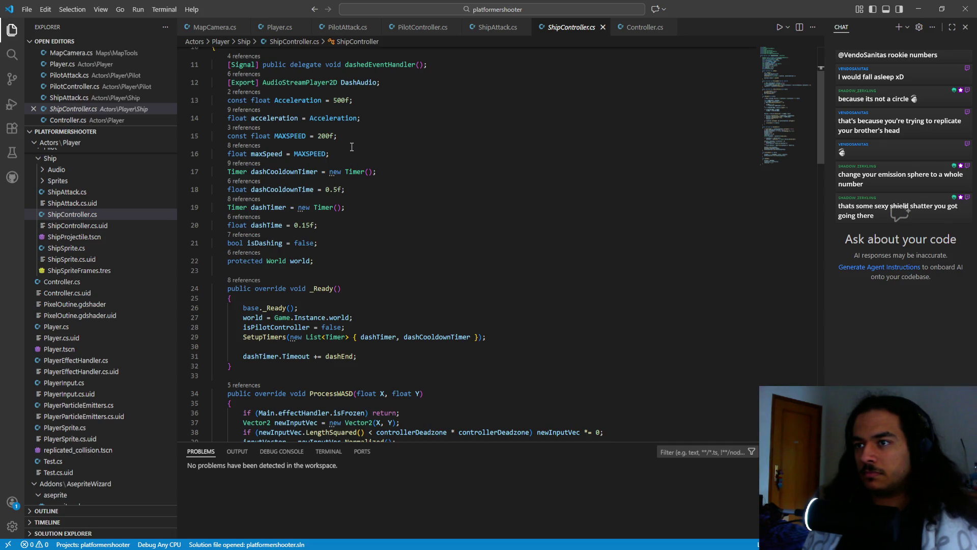
click(644, 29)
- Cycle through the Controller, ShipController and PilotController files, settling on ShipAttack.cs
click(487, 183)
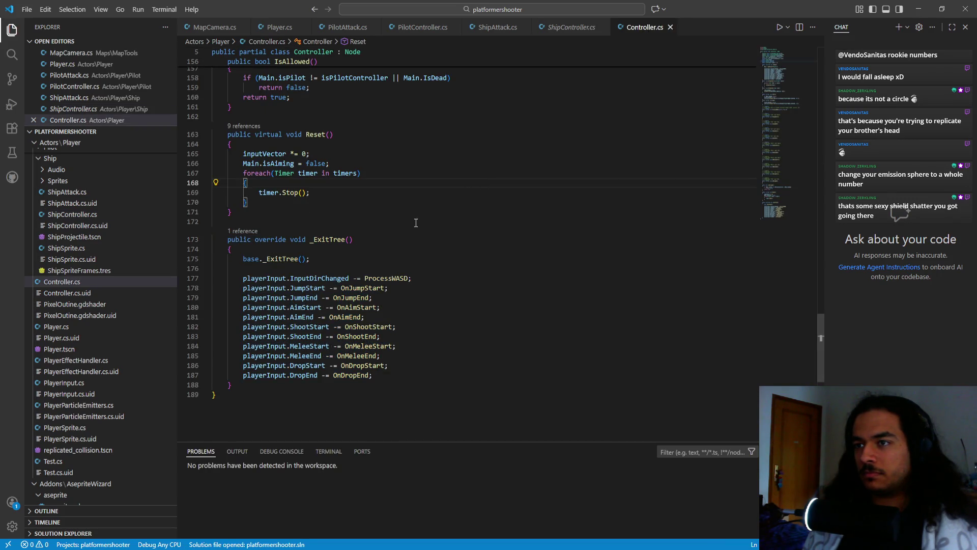
click(570, 29)
click(499, 32)
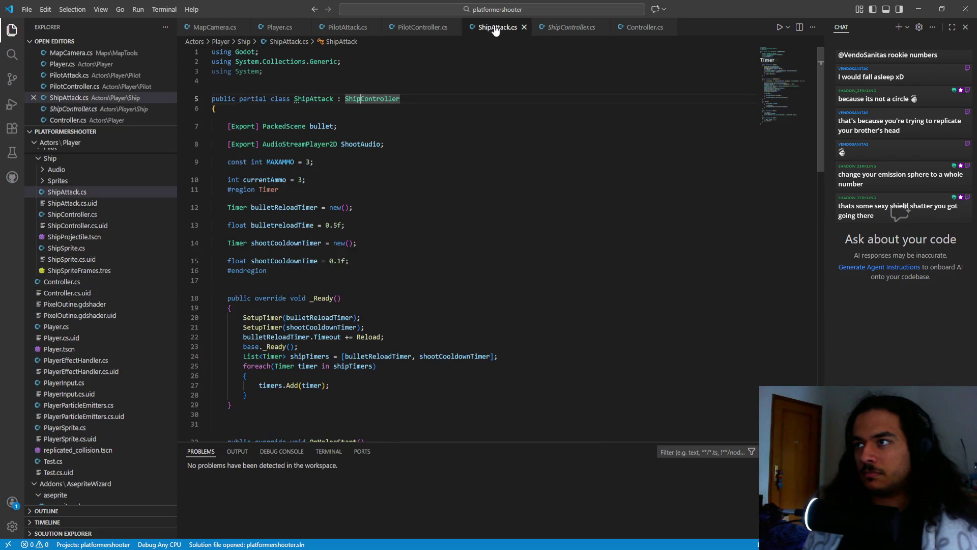
click(400, 29)
click(493, 27)
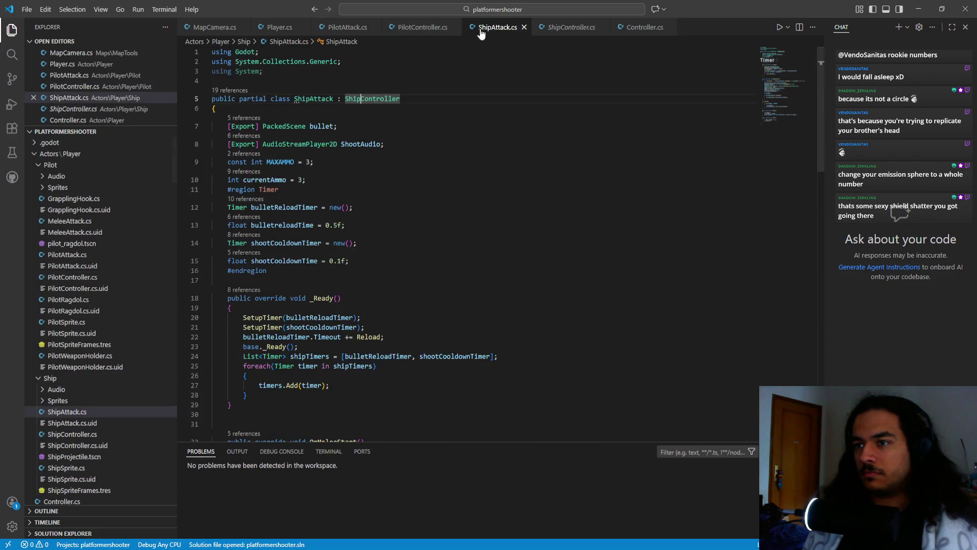
- Collapse the Timer region in ShipAttack.cs, rename it to Timers, and save
click(206, 191)
click(386, 203)
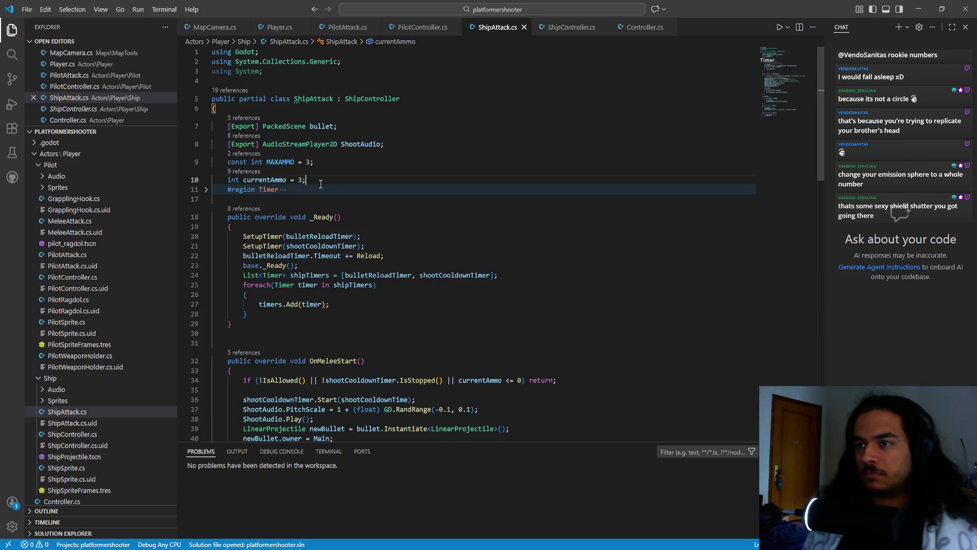
key(Return)
key(End)
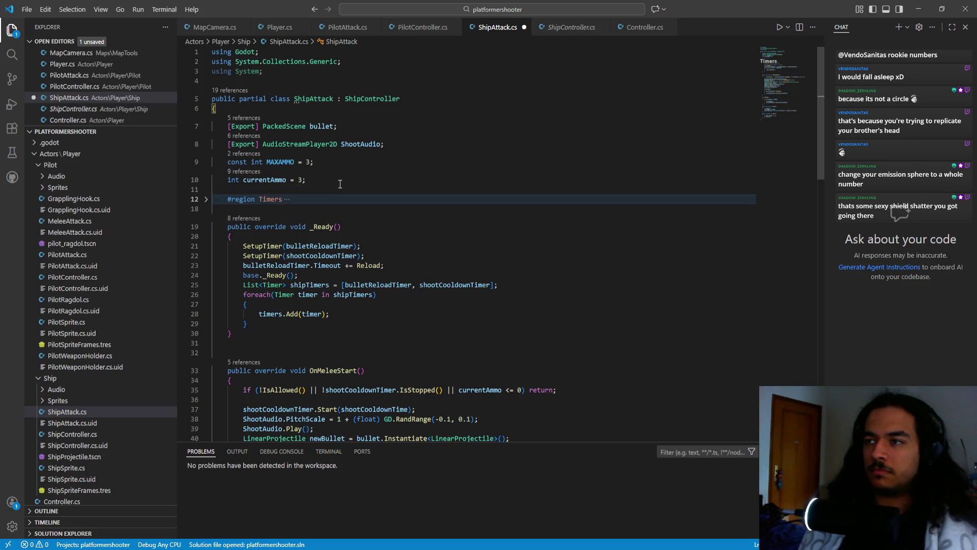
key(ctrl+s)
- Close ShipAttack.cs, then look over ShipController.cs and close it too
middle_click(498, 29)
click(499, 29)
scroll(299, 255, up, 1)
scroll(299, 255, down, 2)
scroll(299, 255, up, 5)
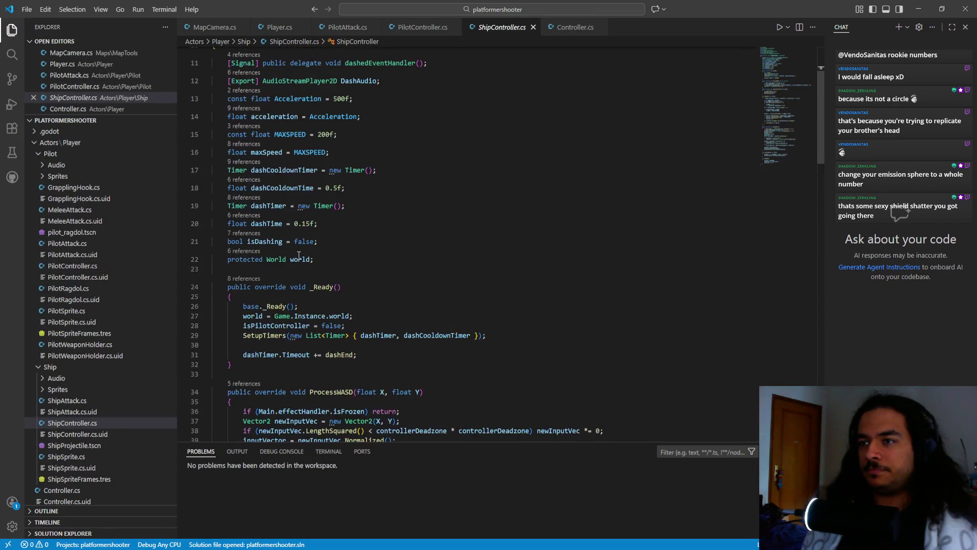
middle_click(512, 29)
- Look over Controller.cs and close it
click(512, 30)
scroll(402, 99, up, 20)
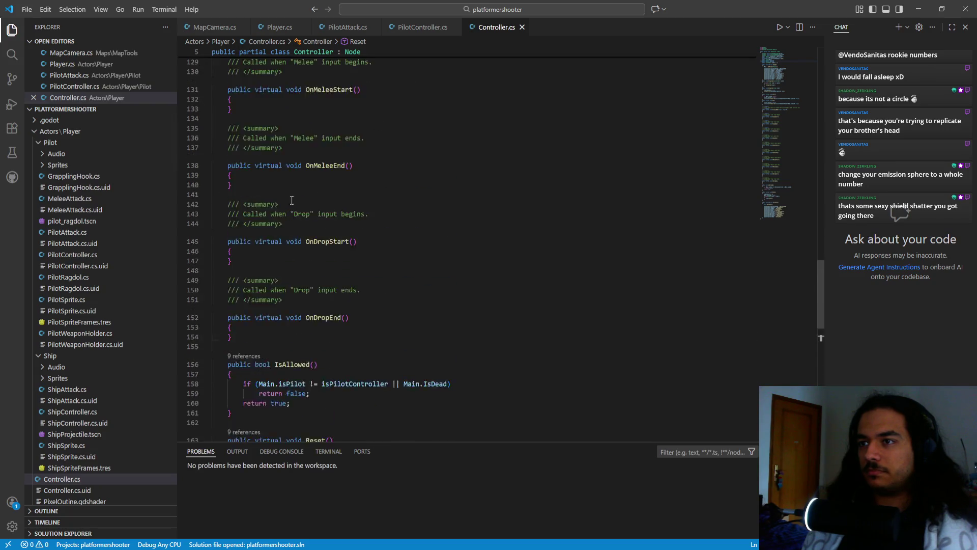
scroll(279, 214, up, 3)
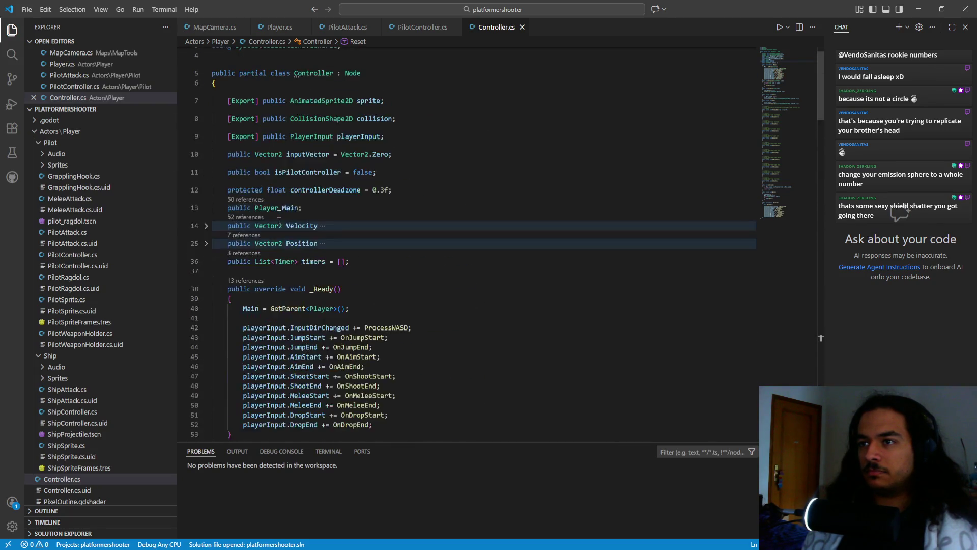
click(522, 27)
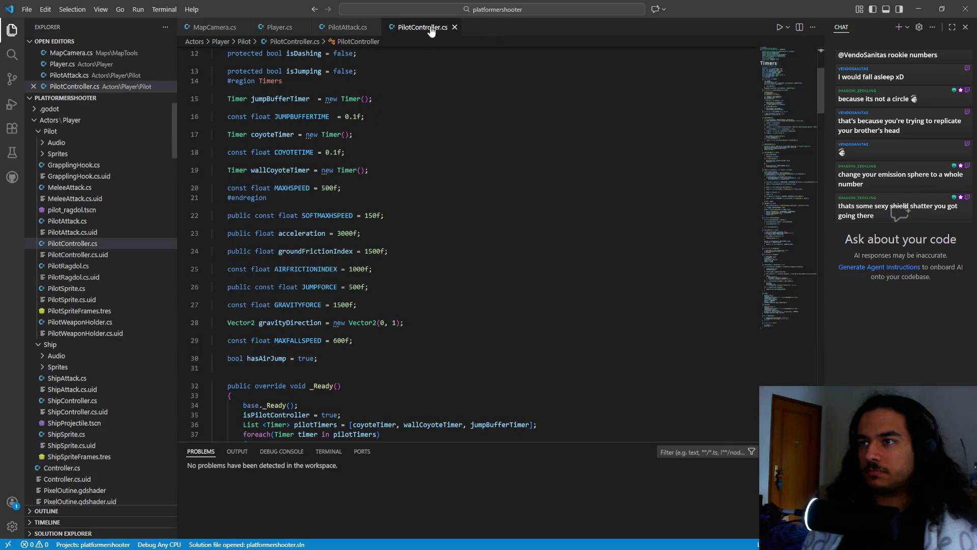
- Check the Timers region fold in PilotController.cs, then close that file to return to Player.cs
scroll(264, 339, down, 5)
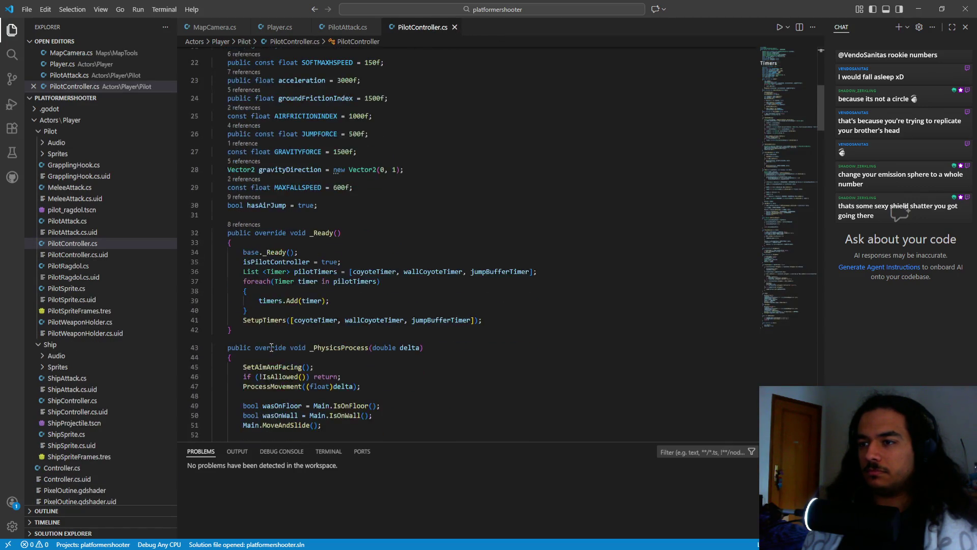
scroll(299, 307, up, 10)
scroll(300, 307, down, 2)
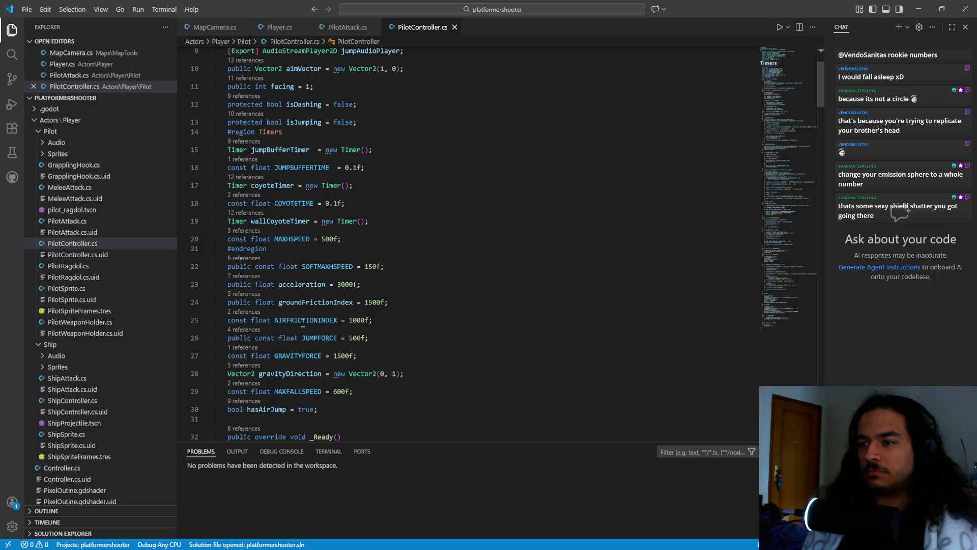
mouse_move(301, 356)
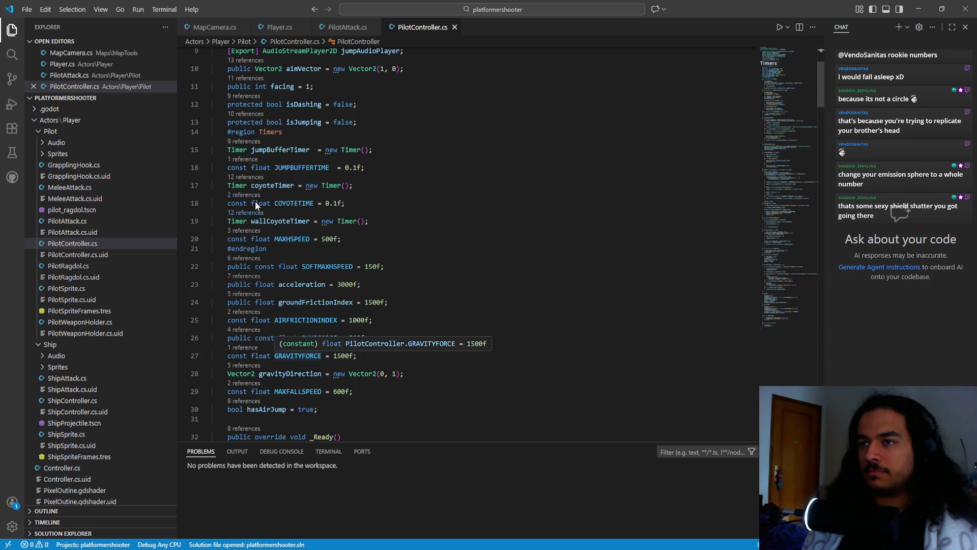
click(206, 133)
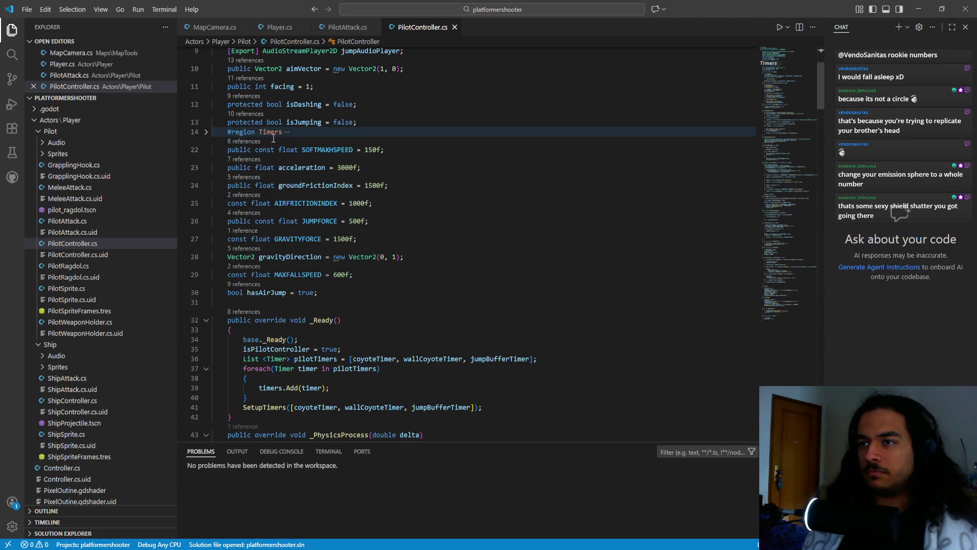
click(206, 132)
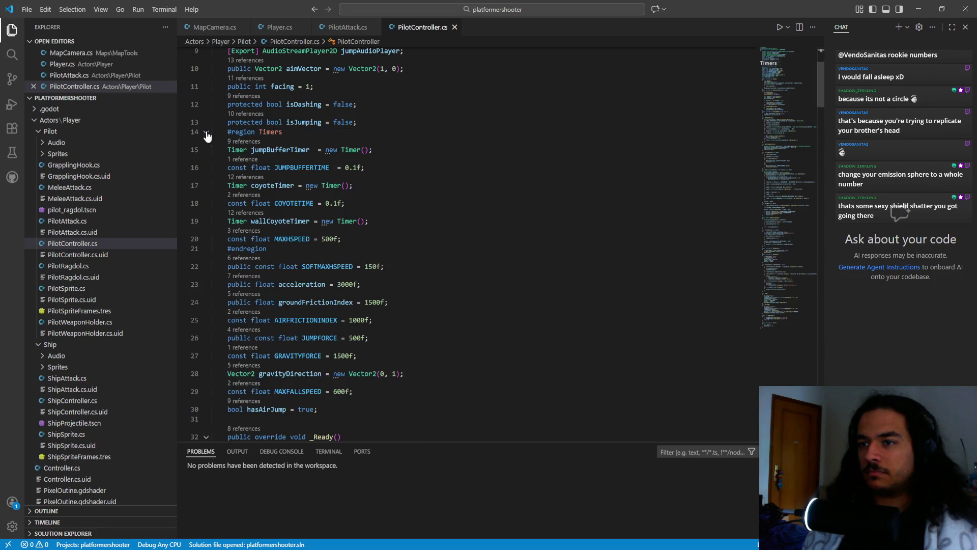
click(207, 132)
click(482, 250)
scroll(479, 254, up, 4)
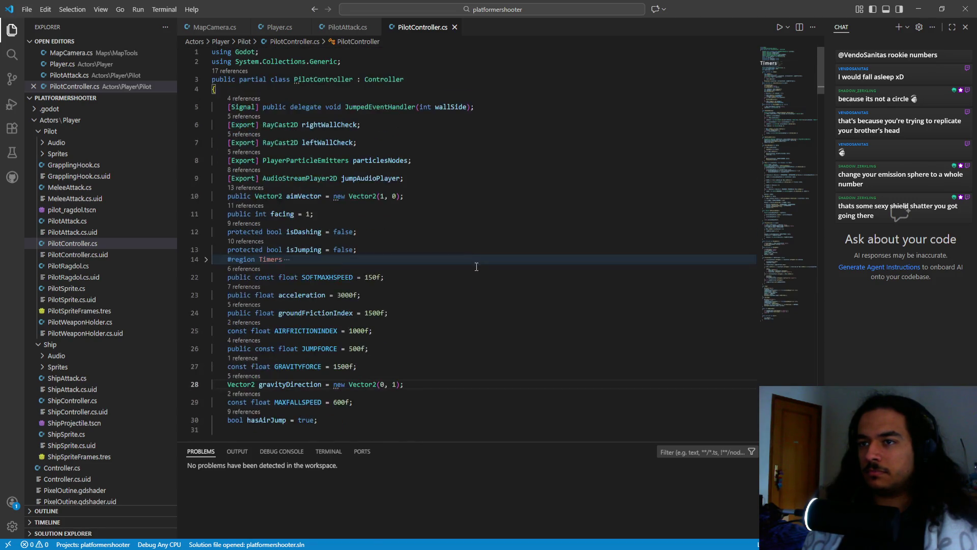
middle_click(412, 27)
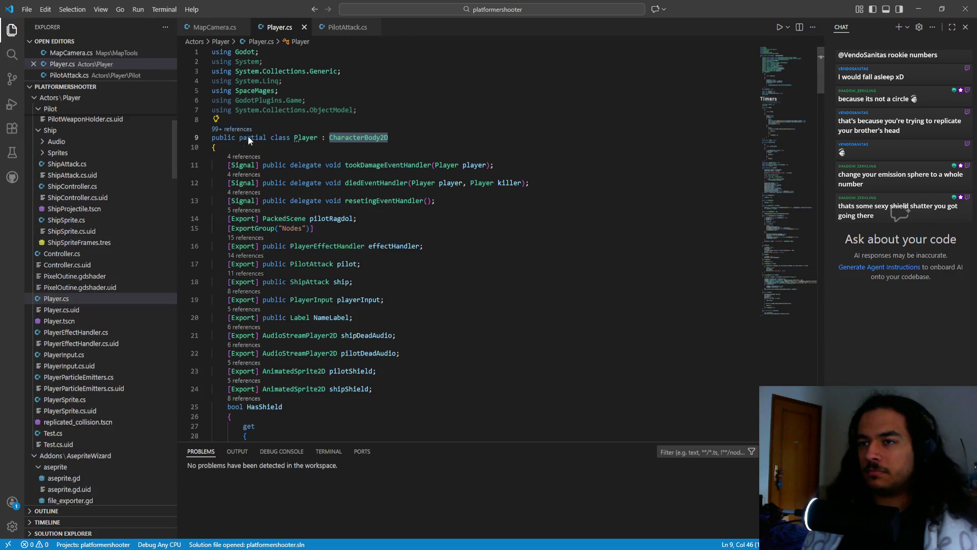
- Start a '#region Nodes' line after the signal declarations in Player.cs
scroll(247, 241, down, 1)
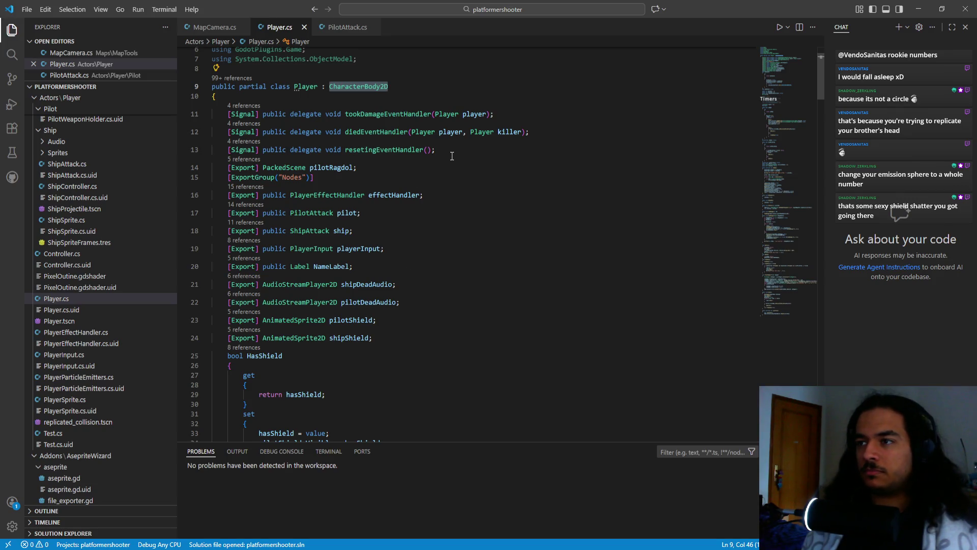
click(497, 149)
key(Return)
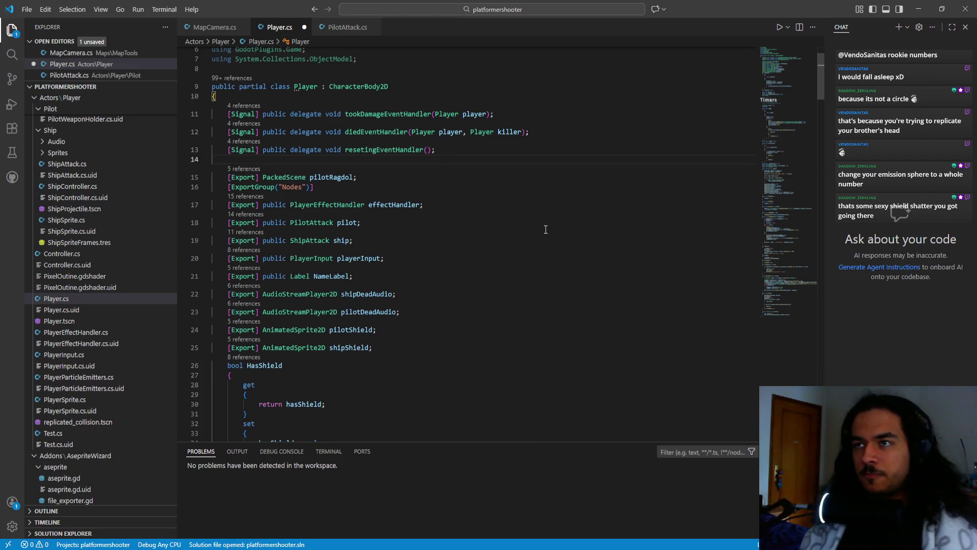
key(ctrl+s)
text(#)
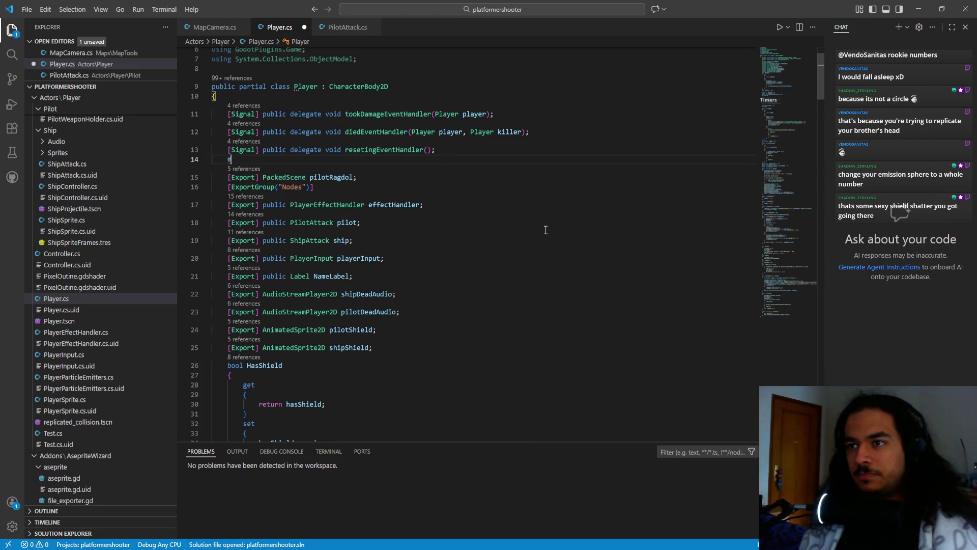
key(Down)
key(Return)
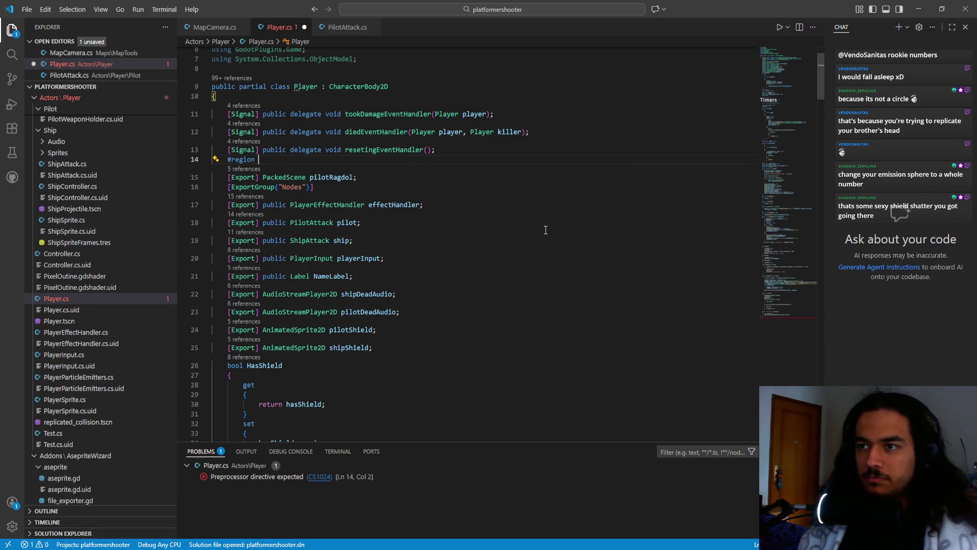
text(Nodes)
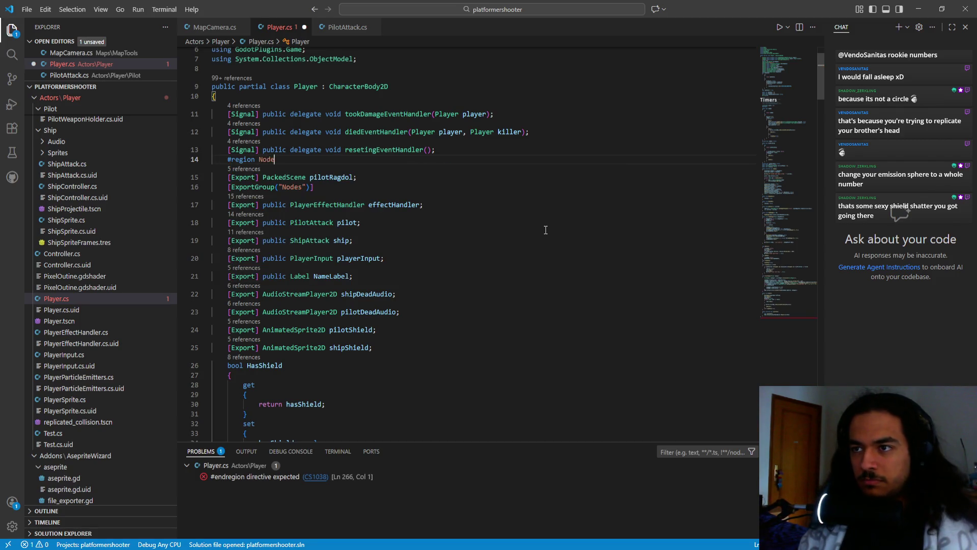
- Close the Nodes region with #endregion just above HasShield and collapse it
key(Down)
key(Down)
key(Down)
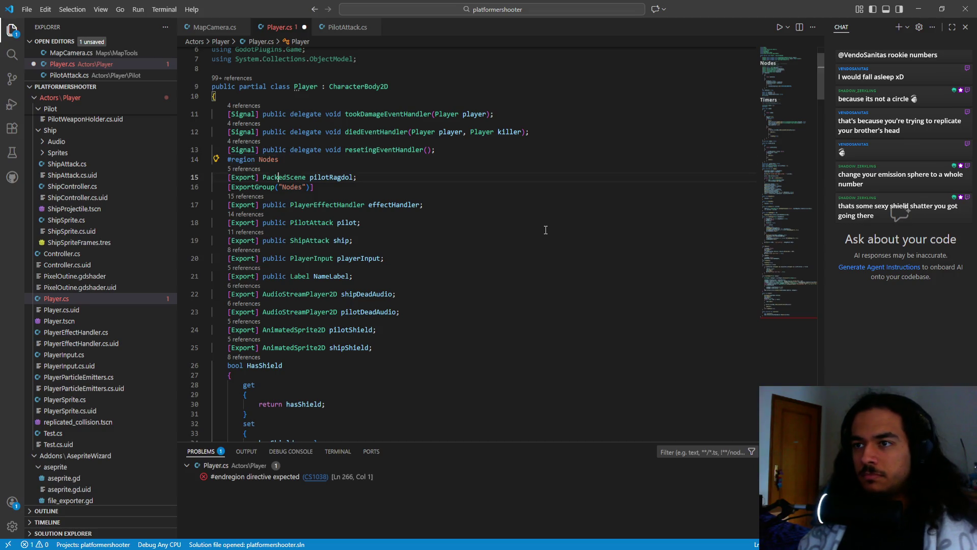
key(Down)
key(Down)
key(Home)
key(Return)
key(Up)
text(#endregion)
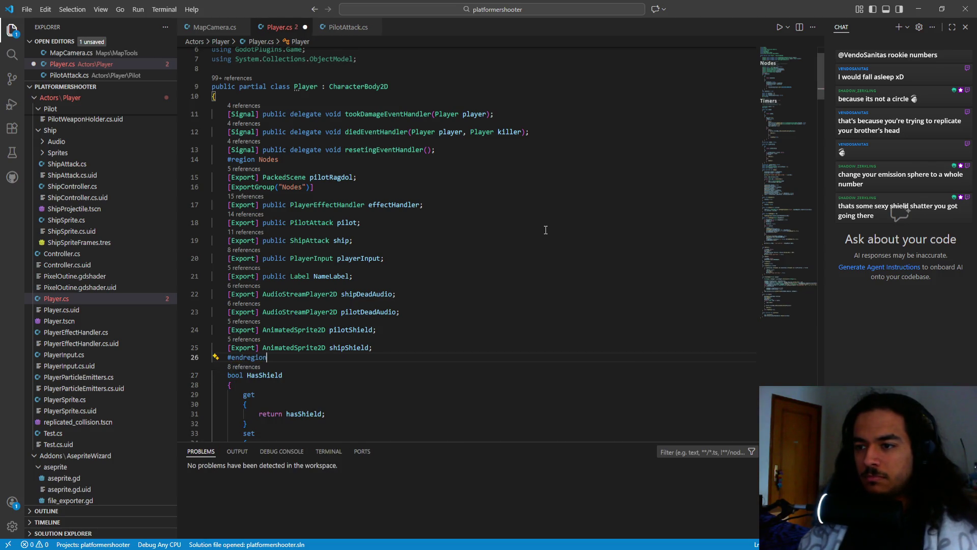
click(206, 160)
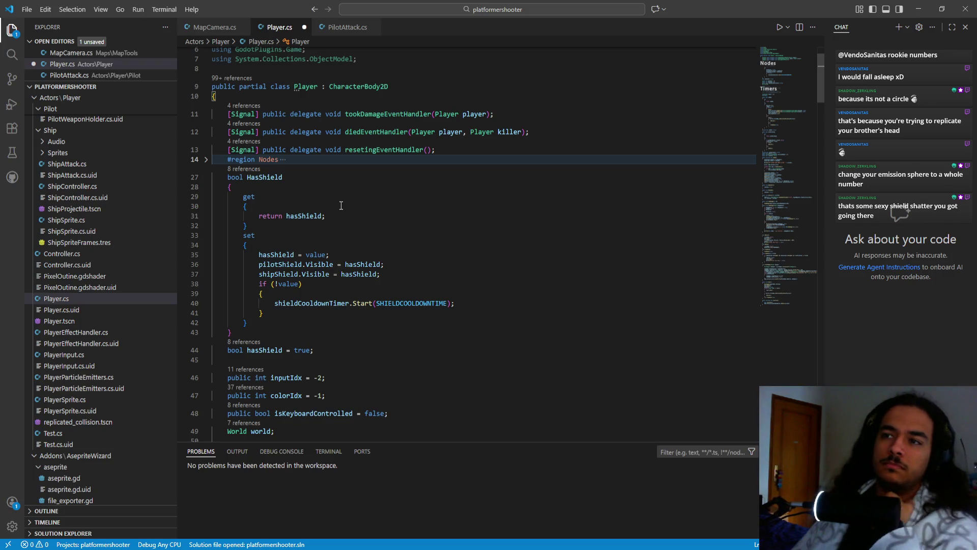
click(262, 93)
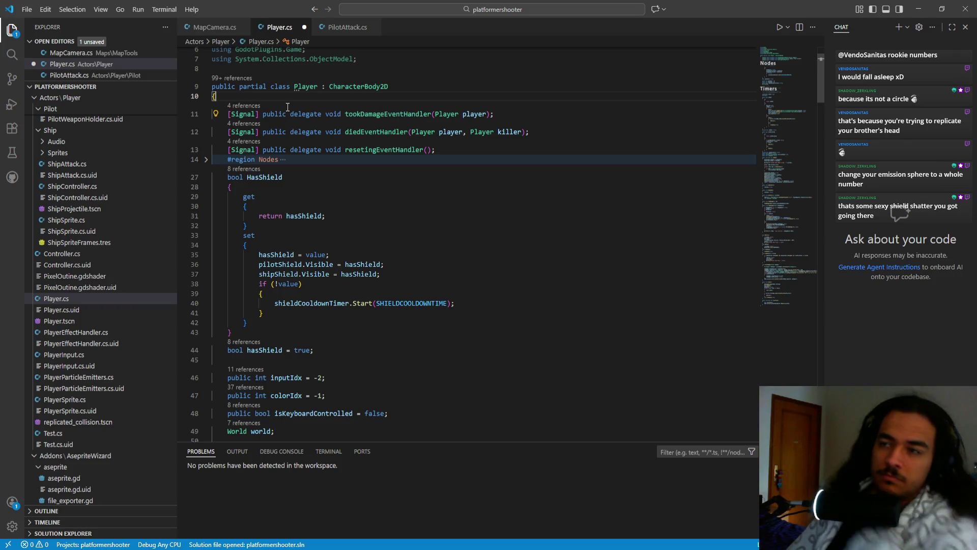
- Wrap the signal delegates in a '#region Signals' … #endregion block
key(Return)
text(#)
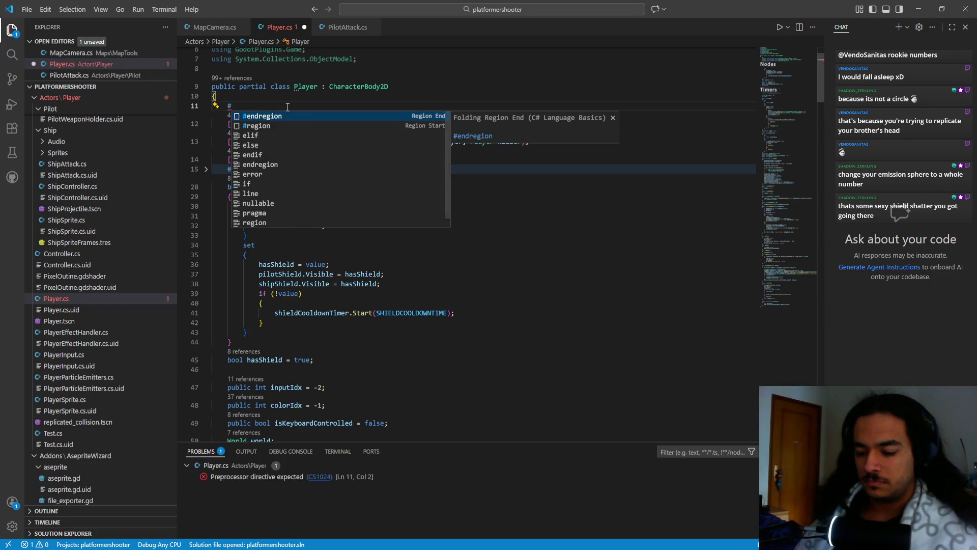
text(reion)
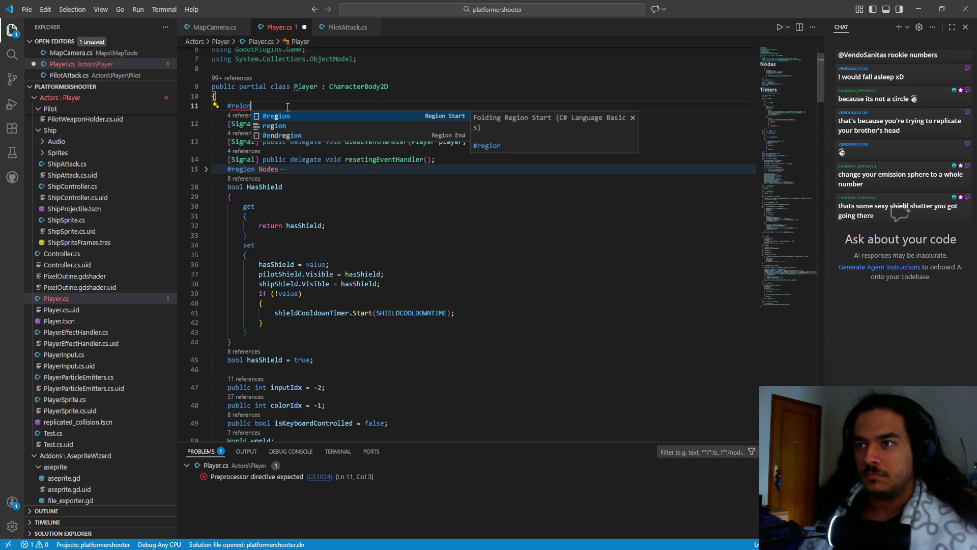
key(Tab)
text(Signals)
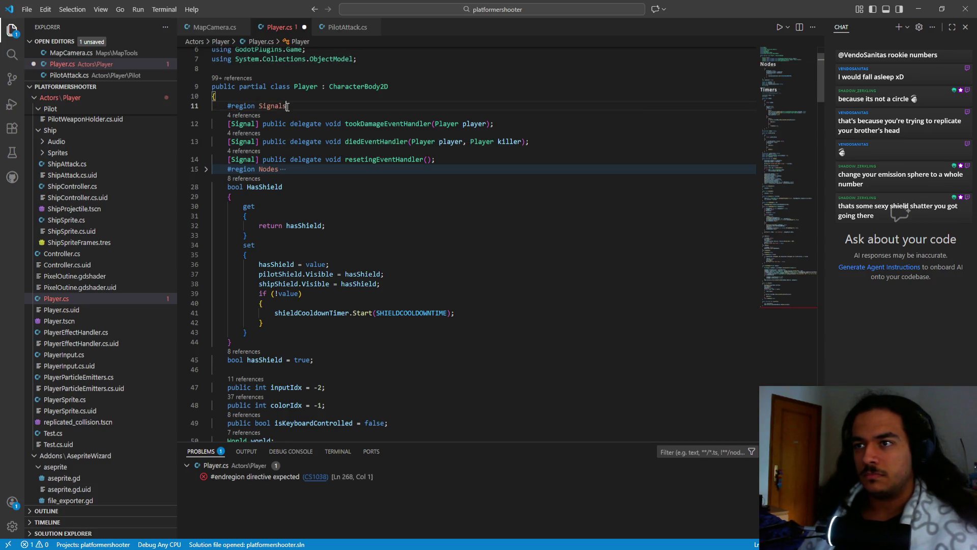
drag(213, 124, 246, 216)
click(486, 134)
click(456, 162)
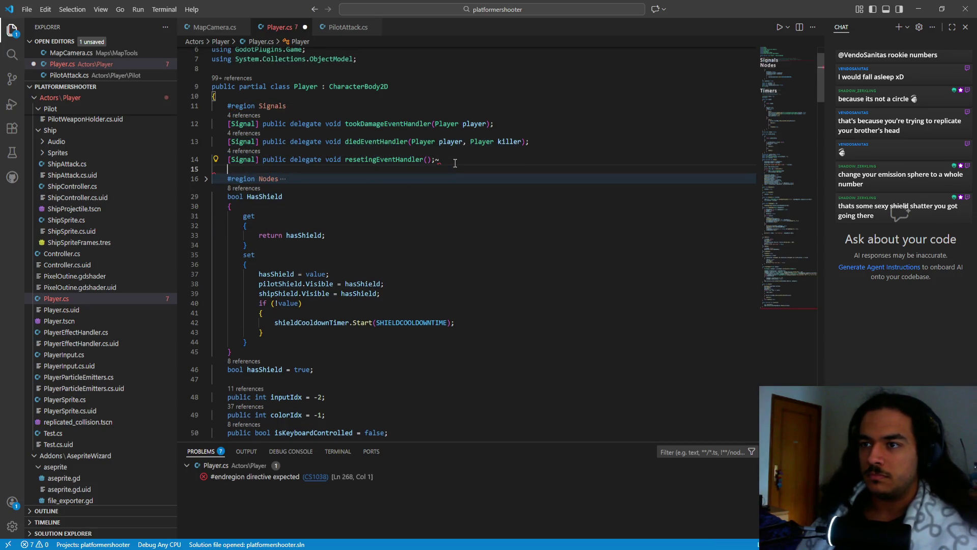
text(~)
key(BackSpace)
key(Return)
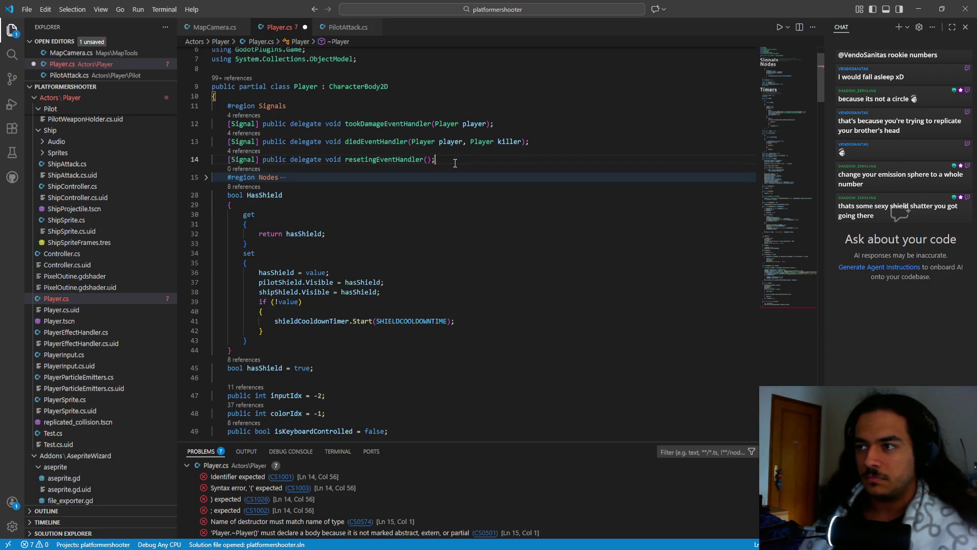
text(#)
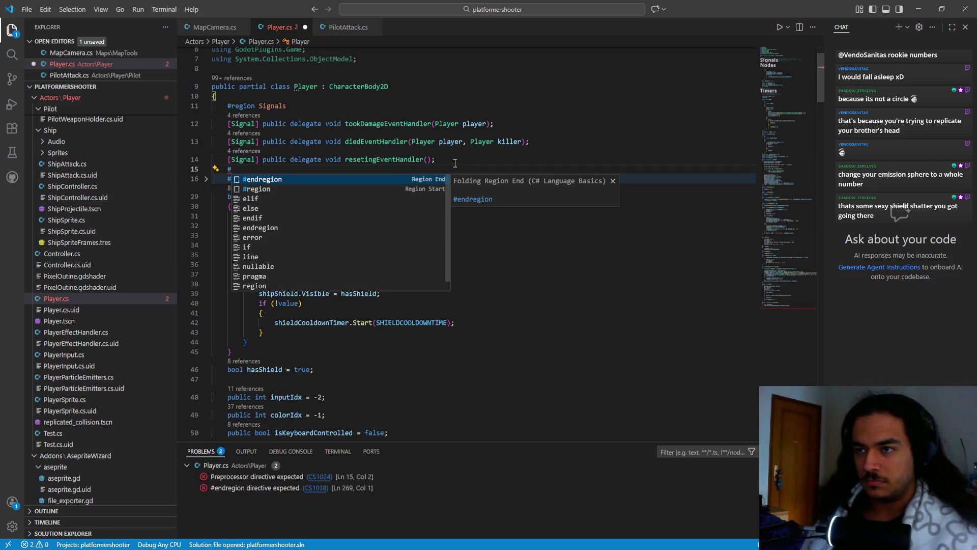
key(Return)
- Add an outer '#region Vars' after the class brace, closed with #endregion after Timers
click(270, 98)
key(Return)
text(#re)
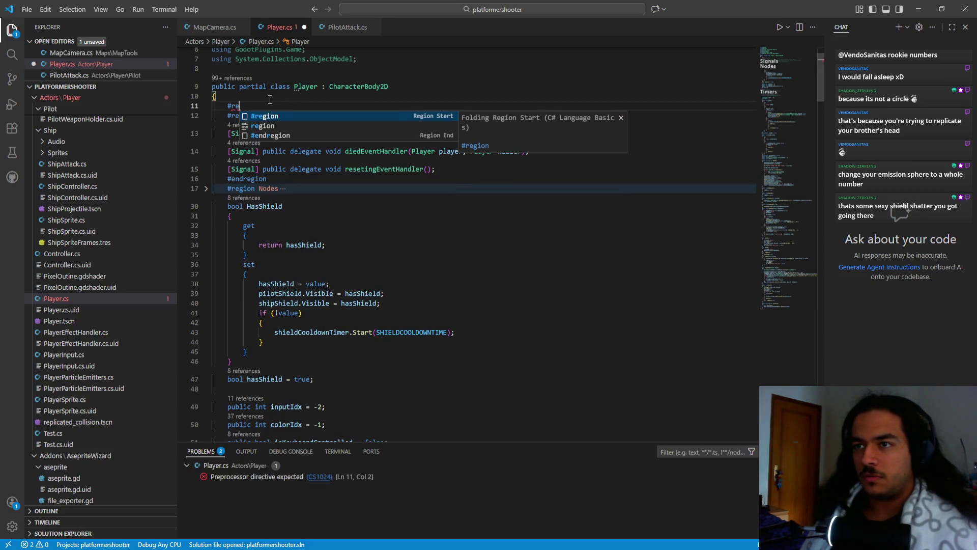
text(gion Vars)
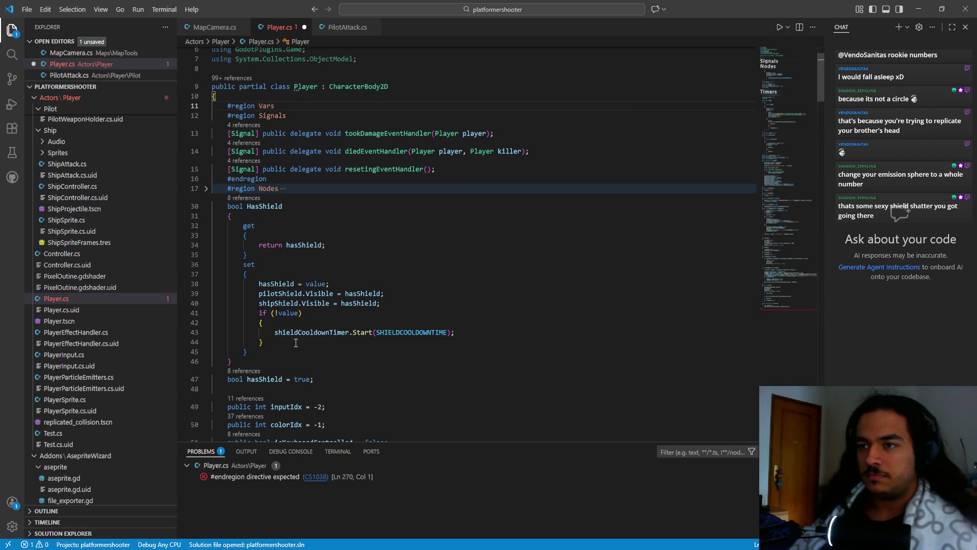
scroll(296, 343, down, 10)
click(266, 357)
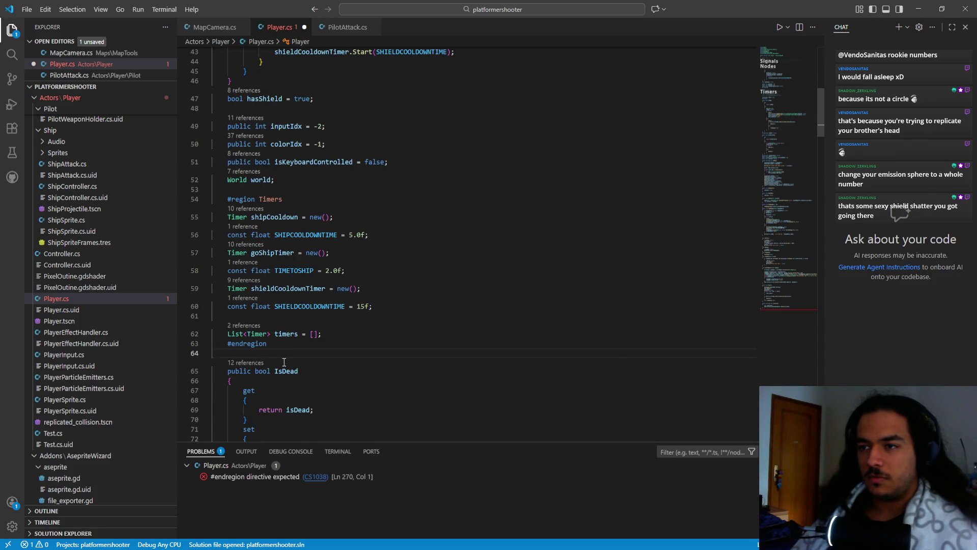
text(#end)
key(Return)
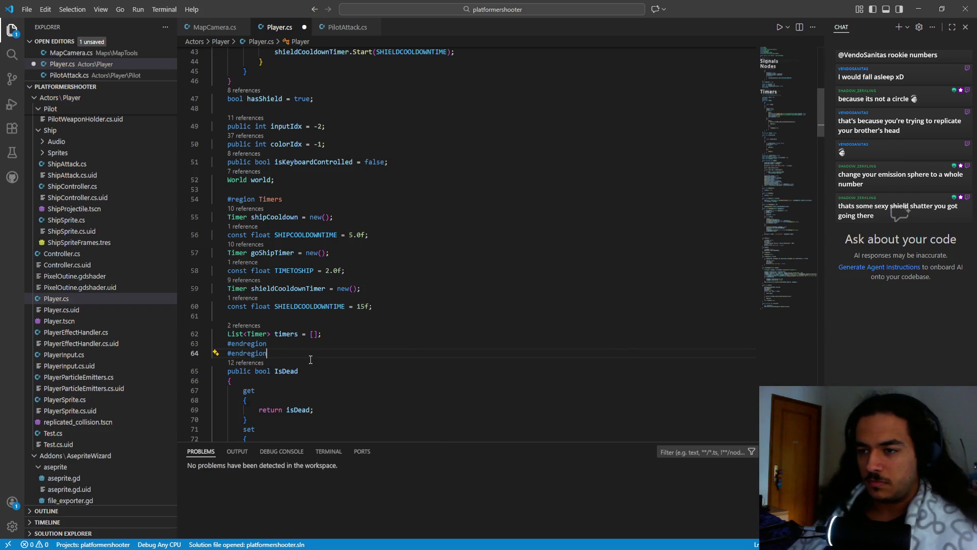
click(206, 200)
- Remove the Vars region again by deleting its #region line and matching #endregion
scroll(221, 183, up, 10)
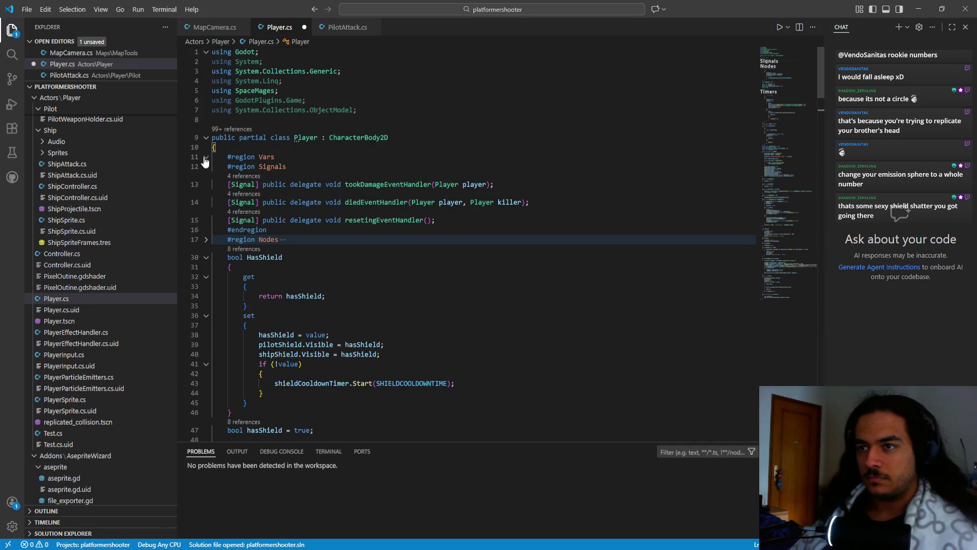
click(206, 156)
click(314, 187)
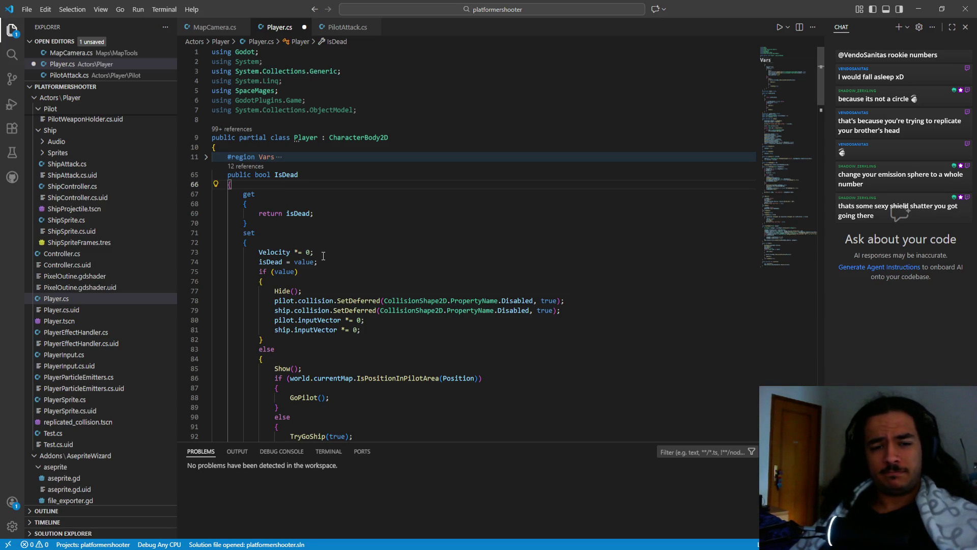
click(206, 156)
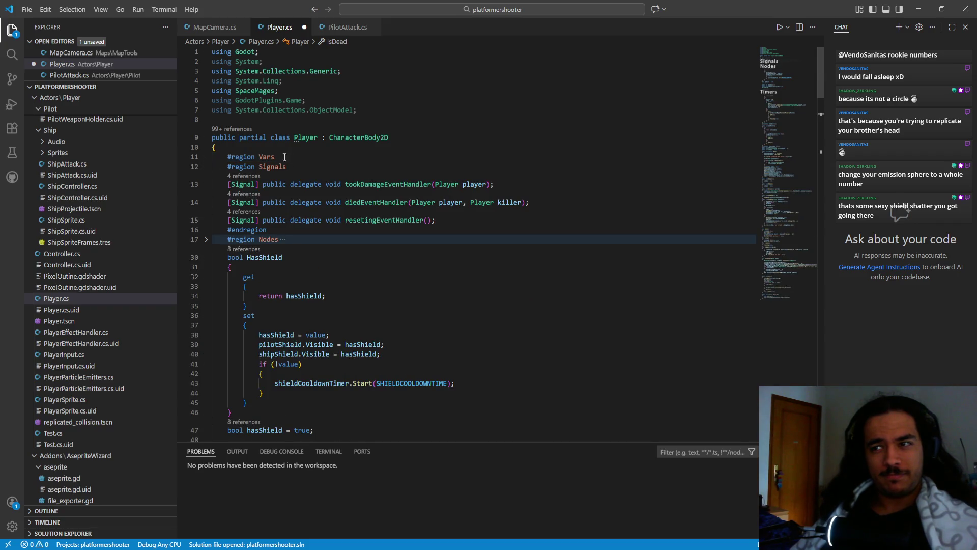
drag(286, 156, 197, 153)
key(BackSpace)
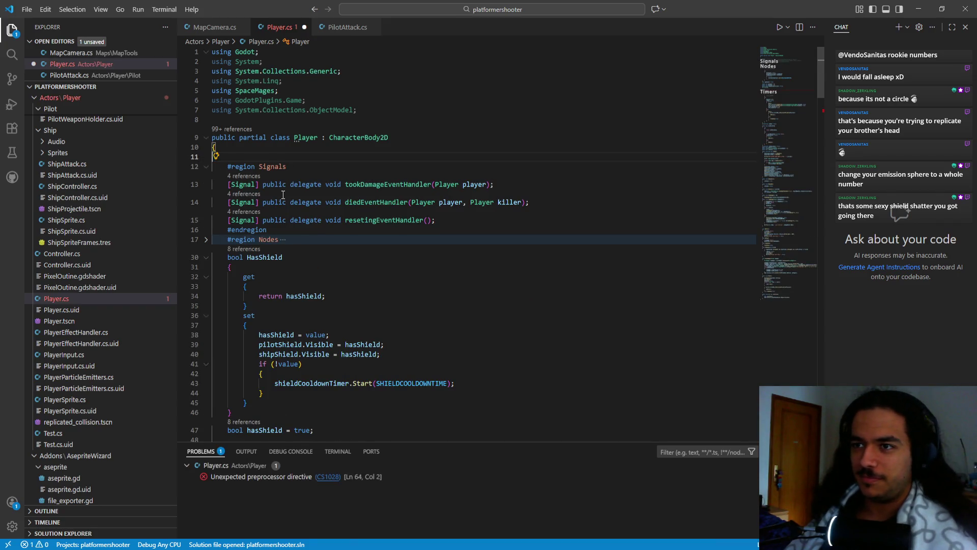
scroll(326, 254, down, 10)
drag(288, 229, 227, 226)
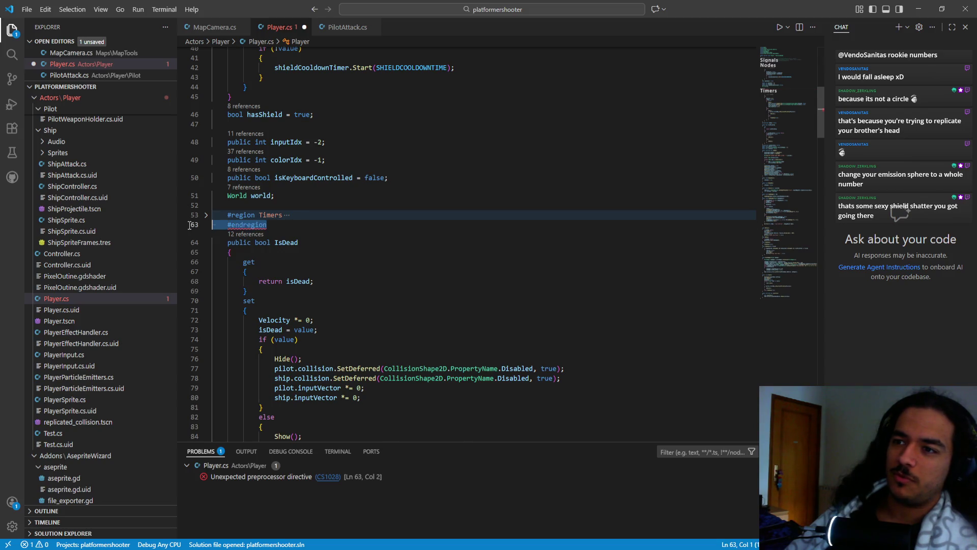
key(BackSpace)
- Scroll down and select the IsInPilotArea property to look it over
scroll(315, 225, down, 8)
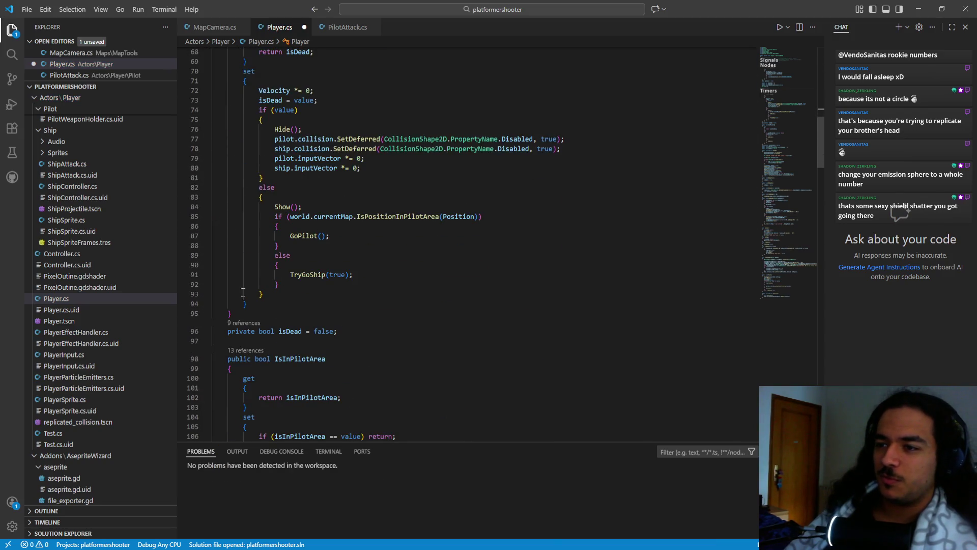
scroll(292, 254, down, 9)
scroll(292, 253, down, 3)
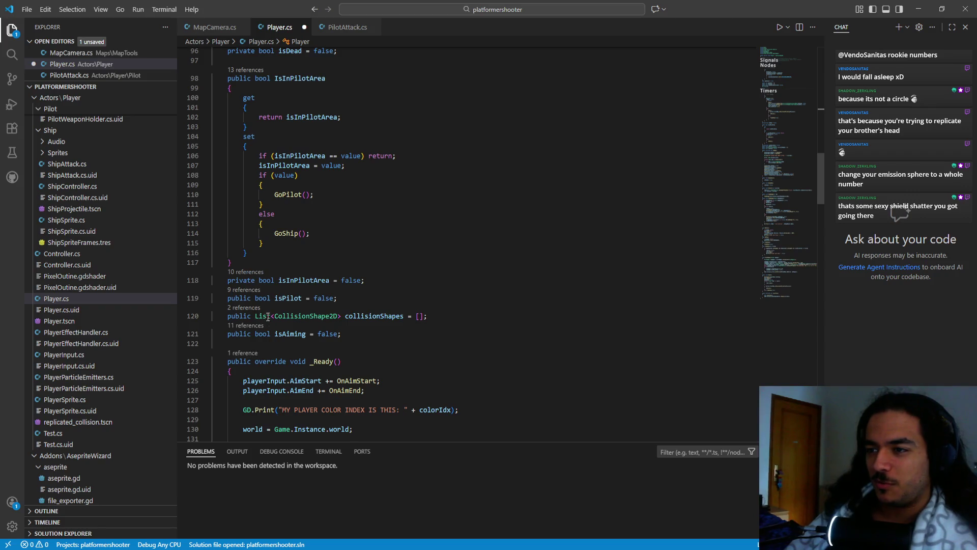
click(242, 288)
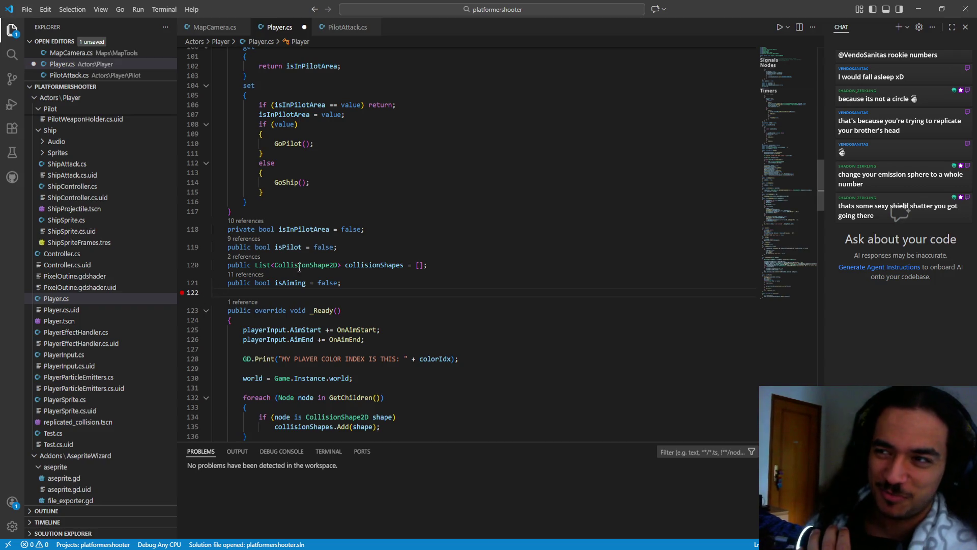
scroll(312, 263, up, 5)
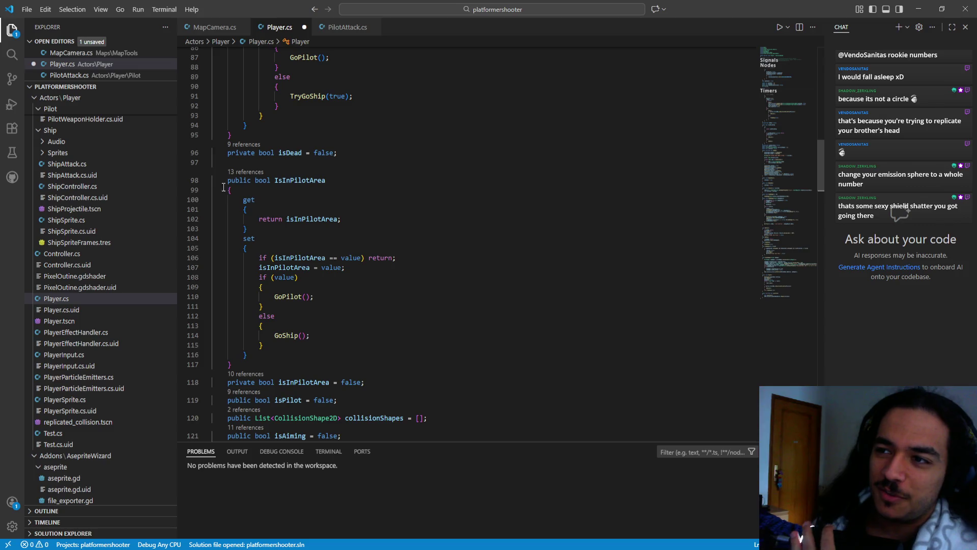
drag(224, 182, 232, 365)
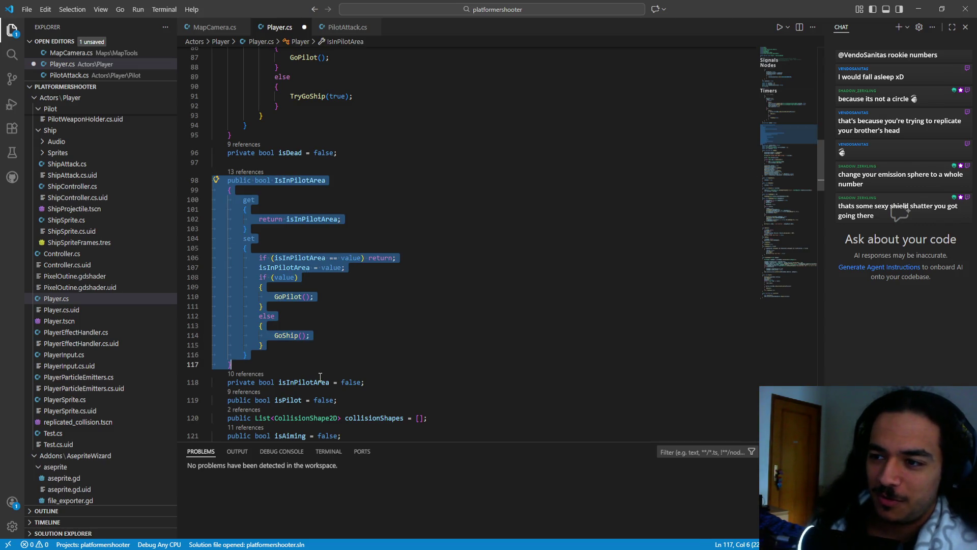
click(366, 382)
drag(366, 382, 229, 181)
click(325, 297)
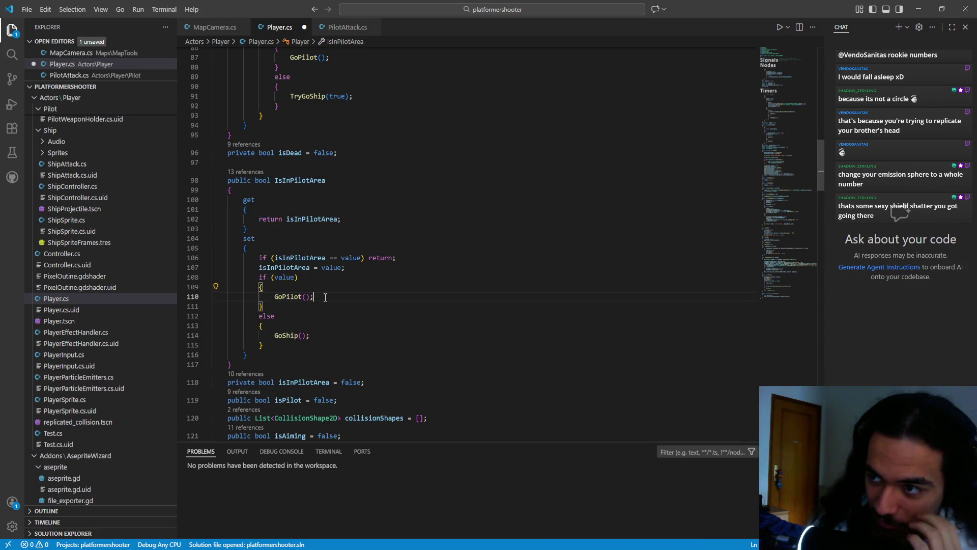
- Save Player.cs and close it along with PilotAttack.cs
scroll(331, 304, up, 10)
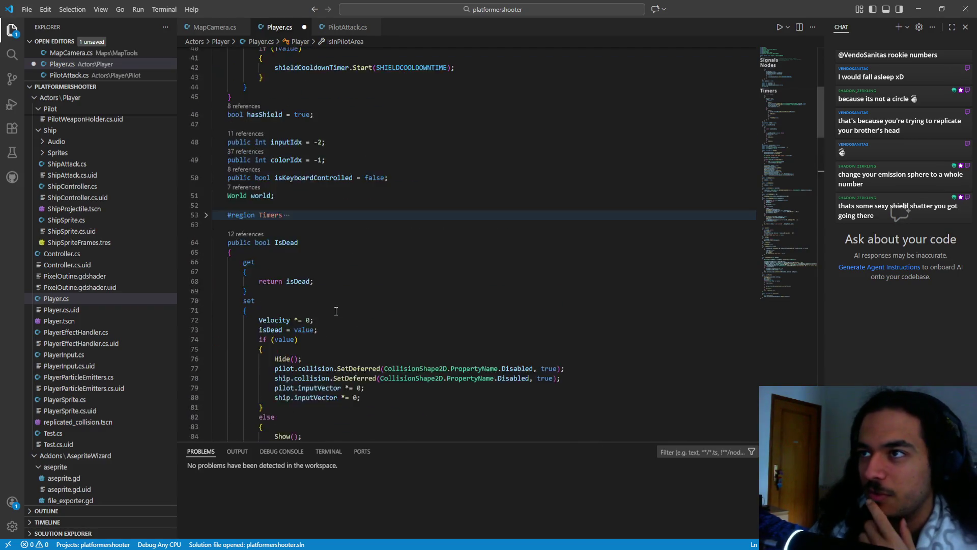
scroll(336, 311, up, 5)
key(ctrl+s)
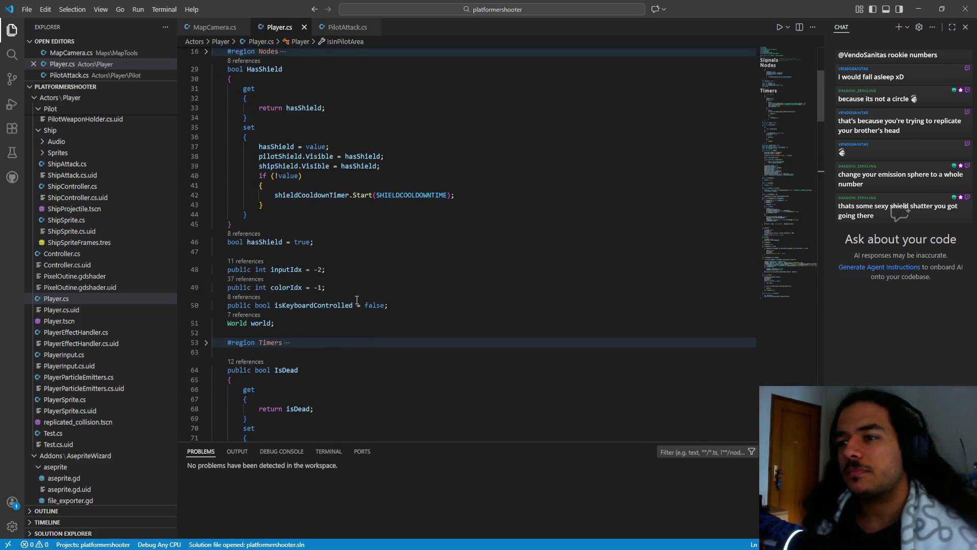
scroll(357, 300, up, 3)
middle_click(280, 27)
middle_click(280, 27)
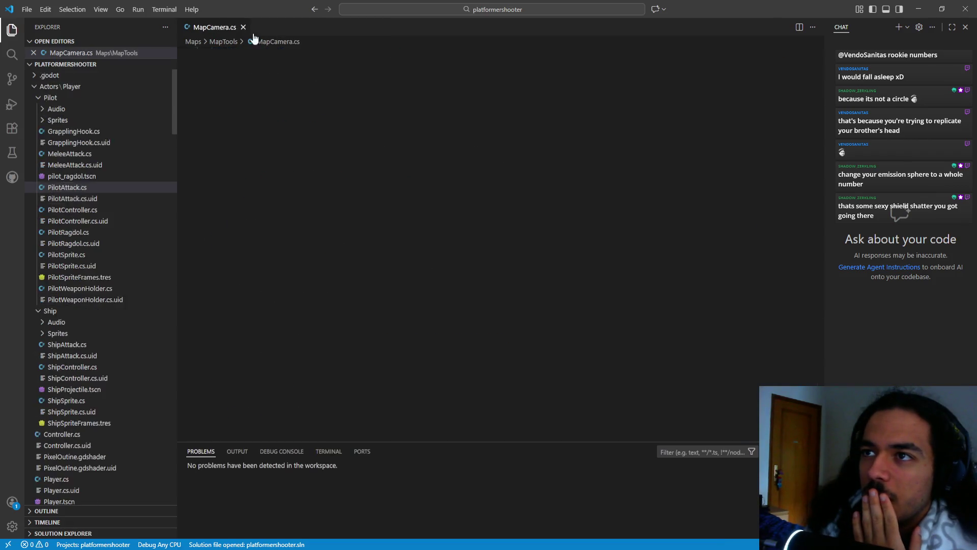
middle_click(228, 29)
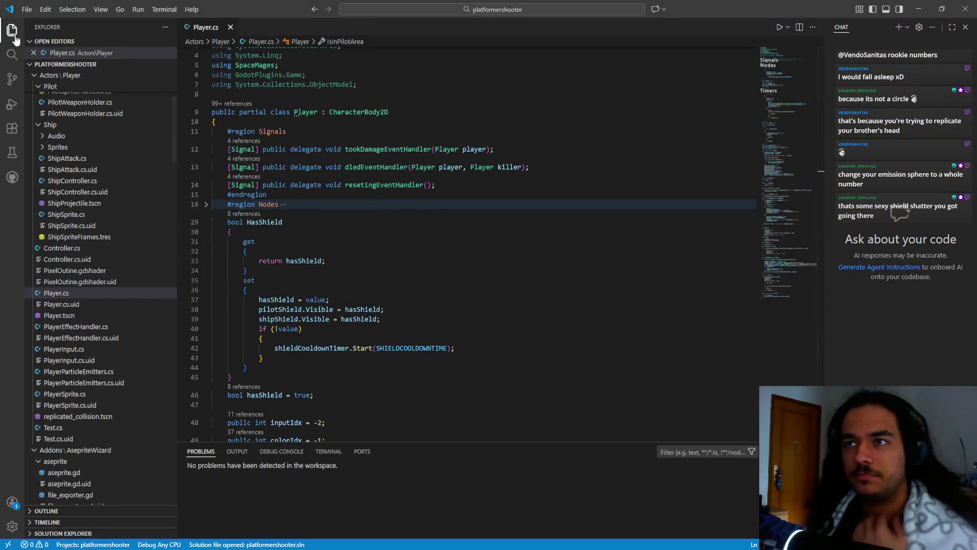
click(14, 38)
click(14, 37)
scroll(275, 244, up, 1)
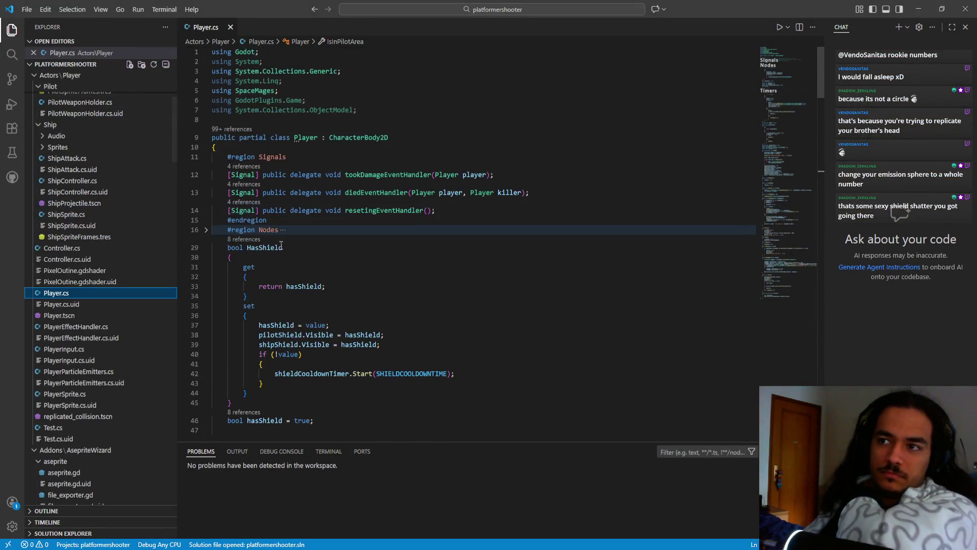
click(206, 161)
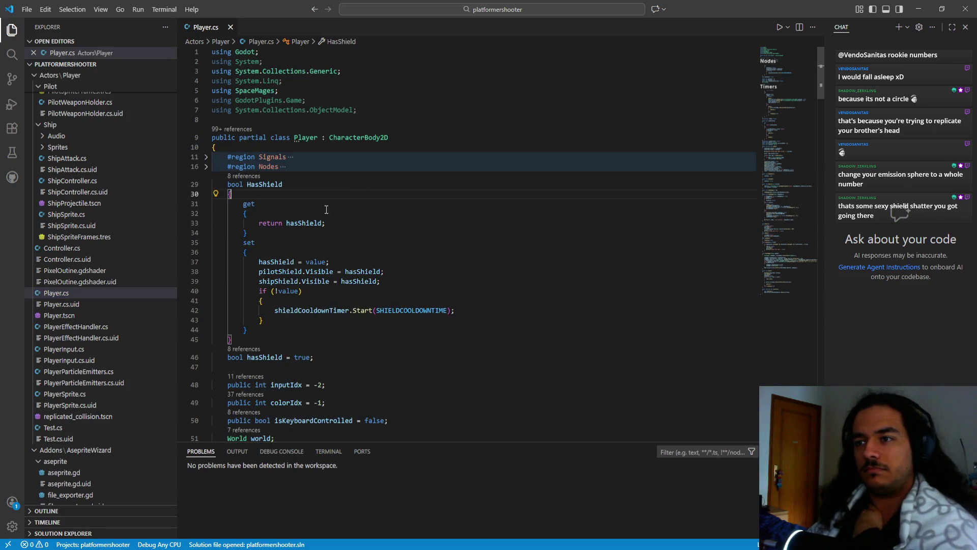
scroll(306, 280, down, 6)
scroll(322, 335, up, 2)
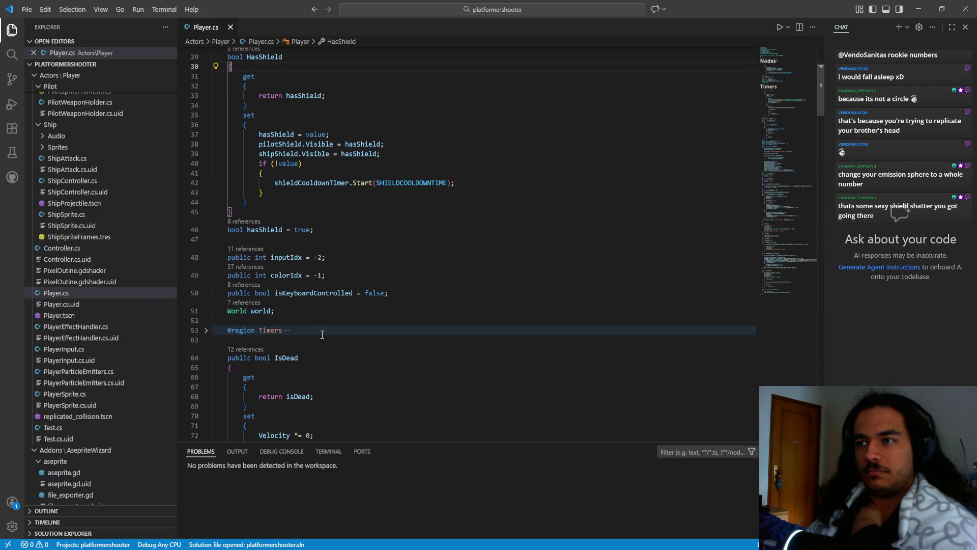
scroll(323, 335, up, 1)
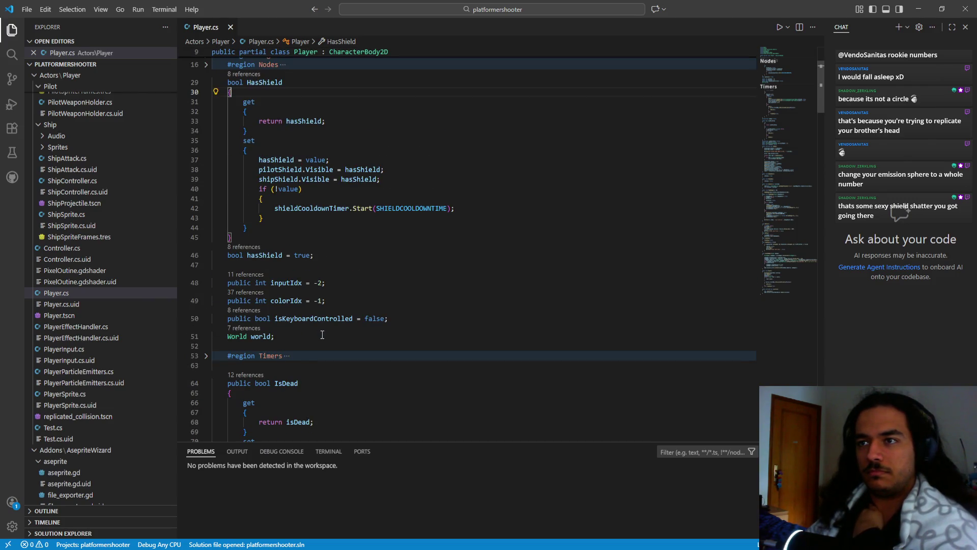
scroll(322, 334, down, 5)
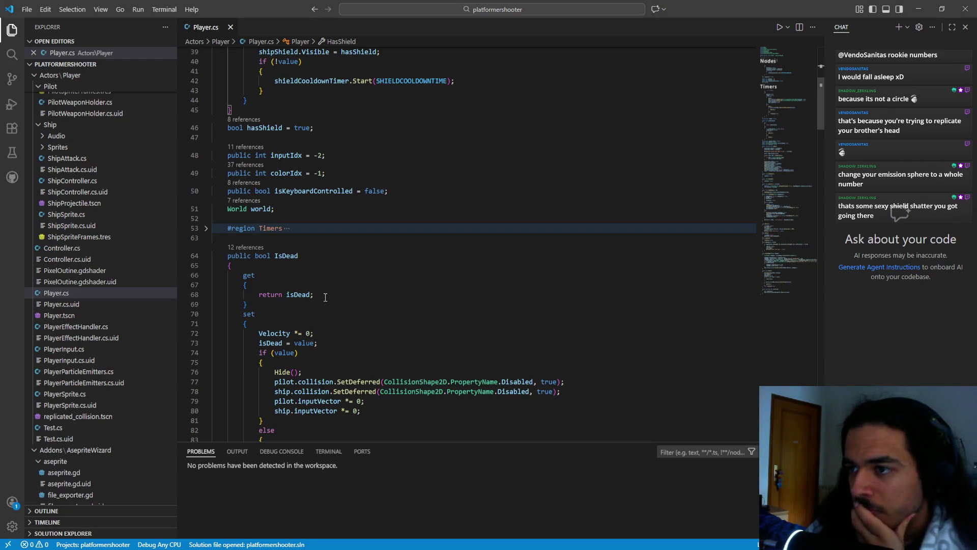
scroll(322, 302, down, 4)
scroll(325, 301, up, 3)
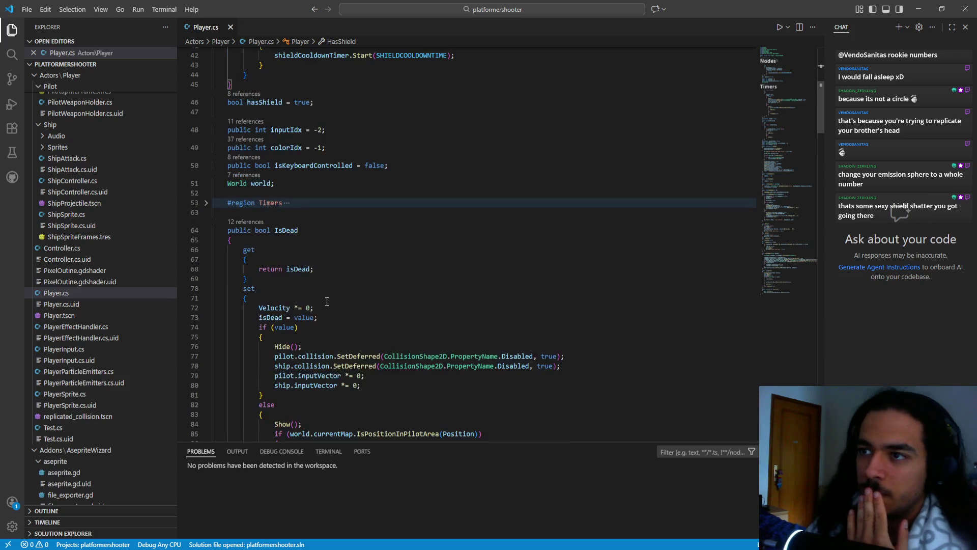
scroll(329, 310, up, 4)
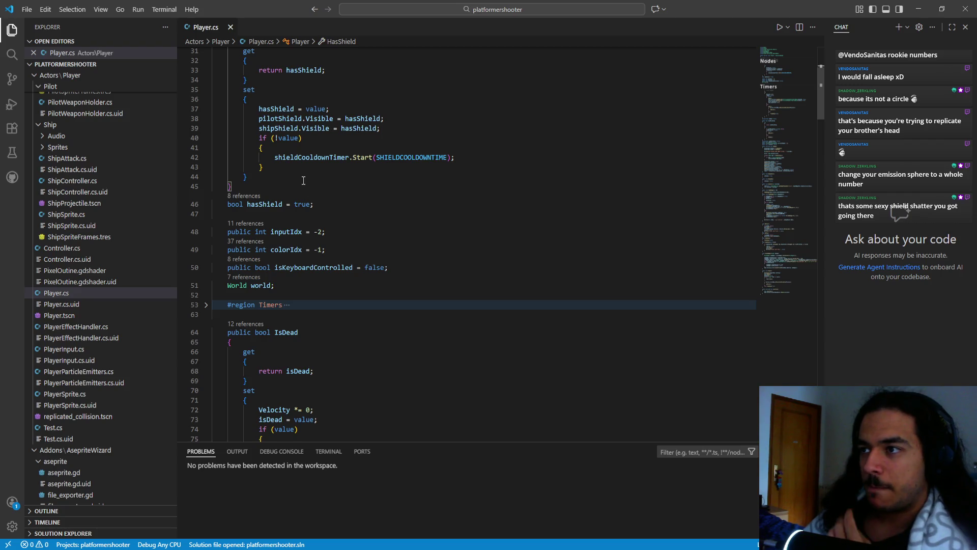
click(463, 157)
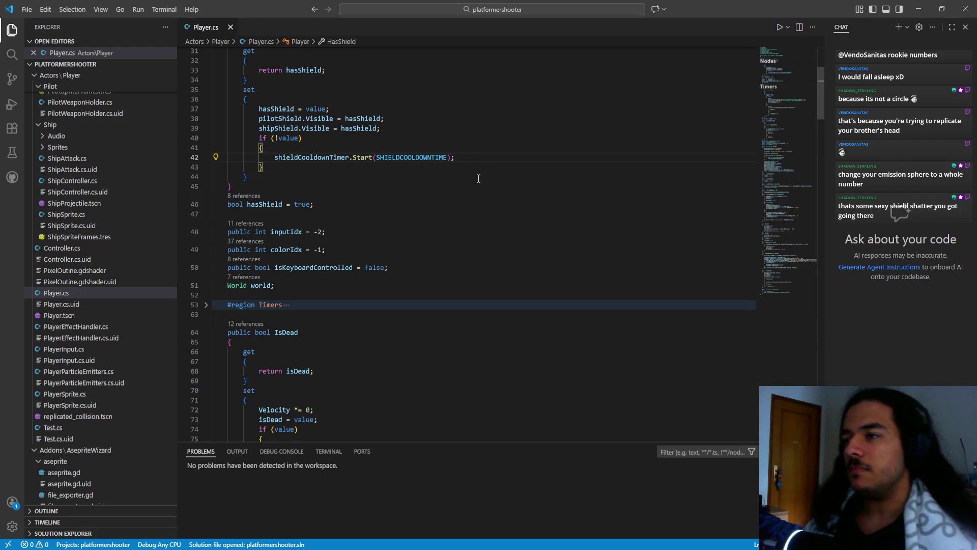
- Add a summonShieldBreakParticles(); call below shieldCooldownTimer.Start in the HasShield setter and save
key(Return)
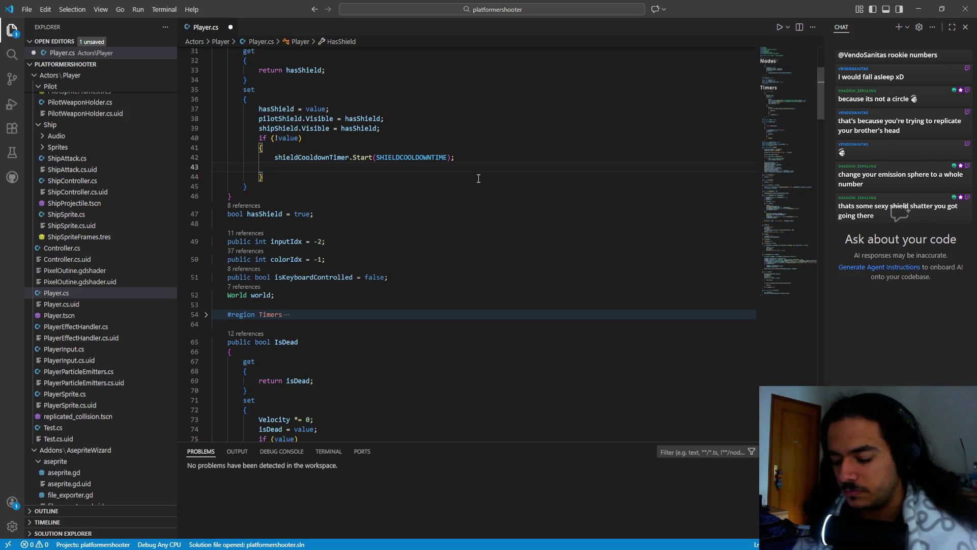
text(S)
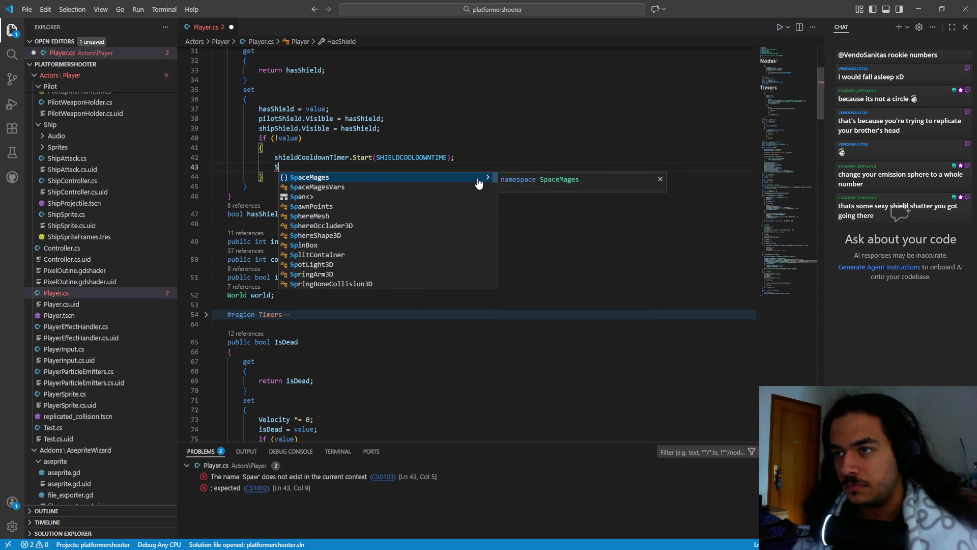
key(BackSpace)
text(S)
key(BackSpace)
text(summon)
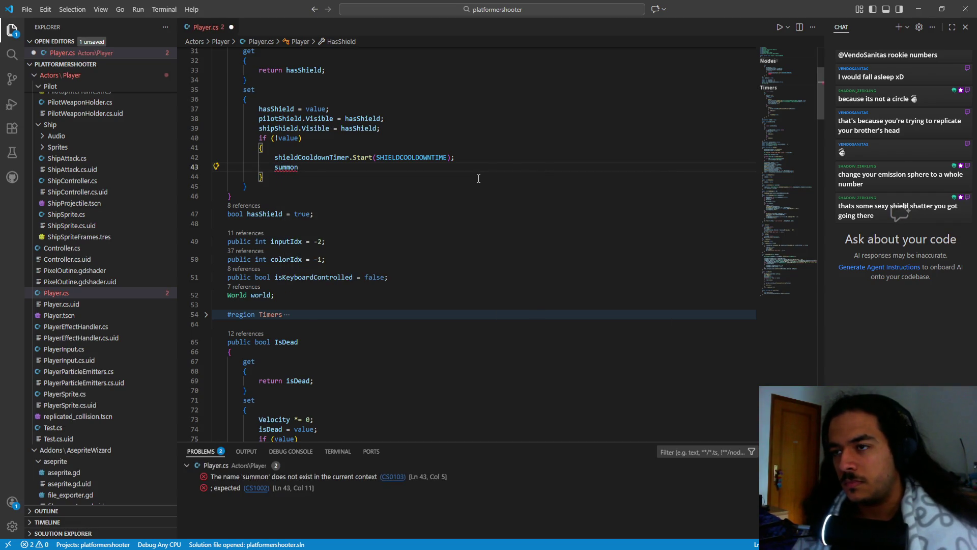
text(ShieldPa)
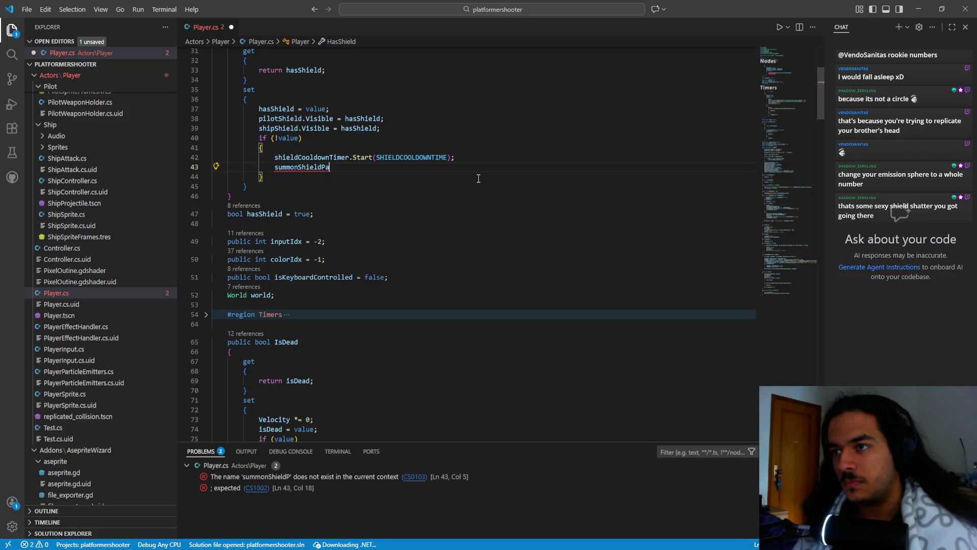
key(BackSpace)
key(BackSpace)
text(BreakP)
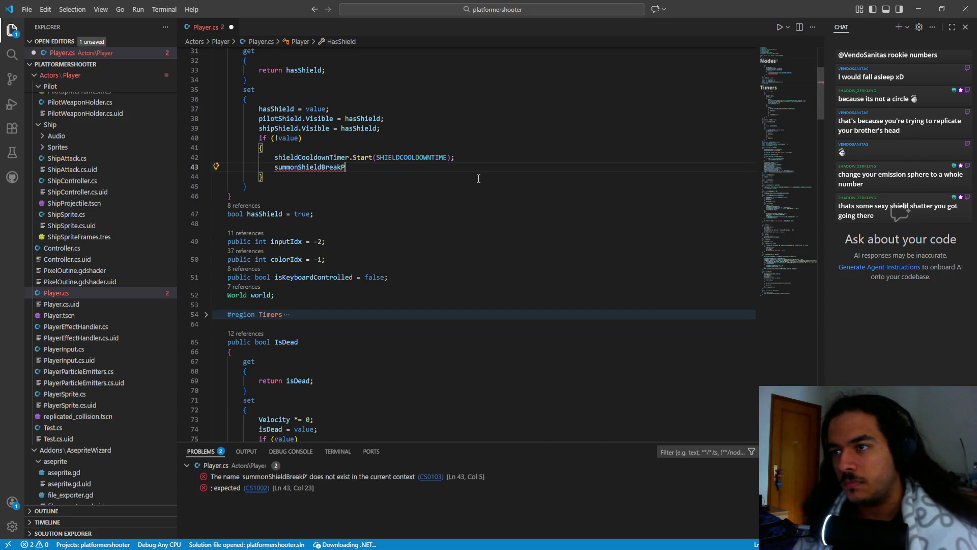
text(articles()
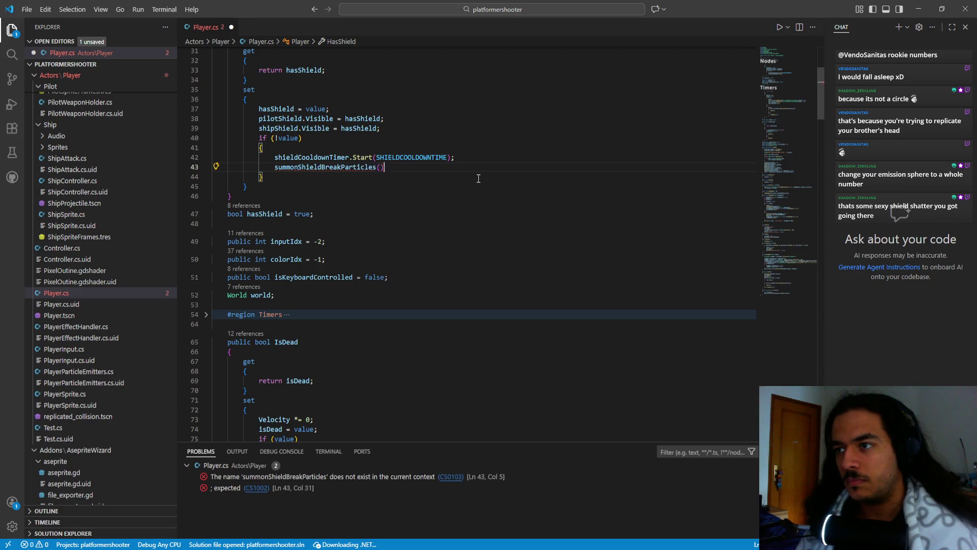
text();)
key(ctrl+s)
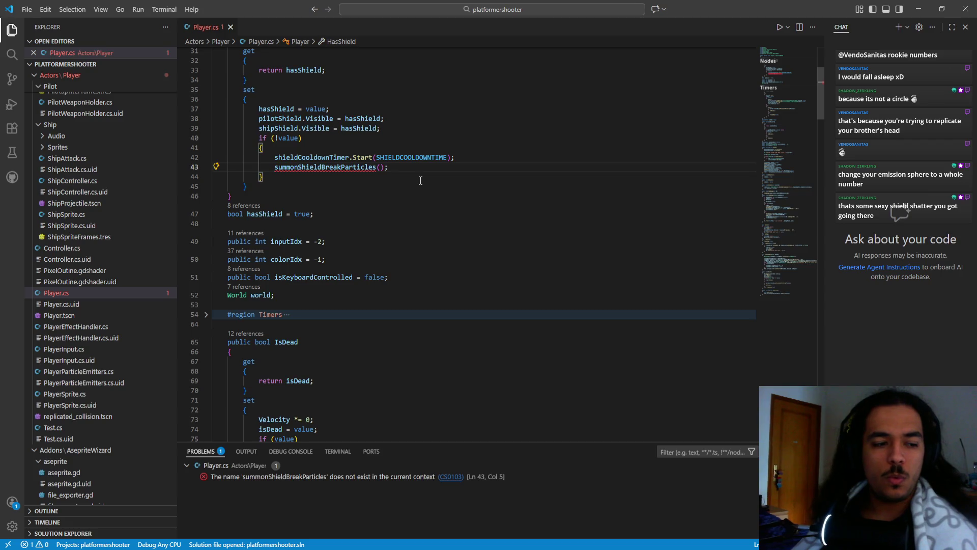
double_click(278, 168)
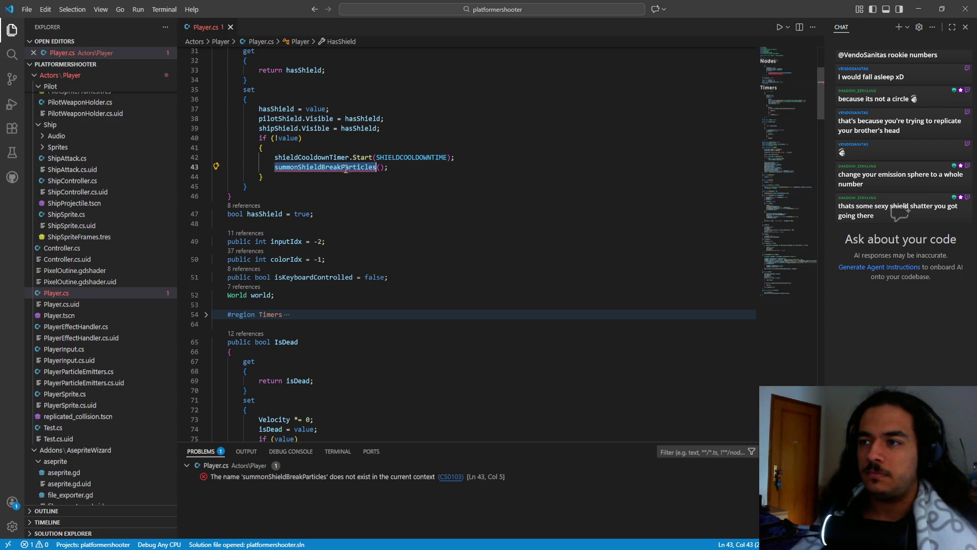
- Capitalize the call to SummonShieldBreakParticles(); and copy it
key(Left)
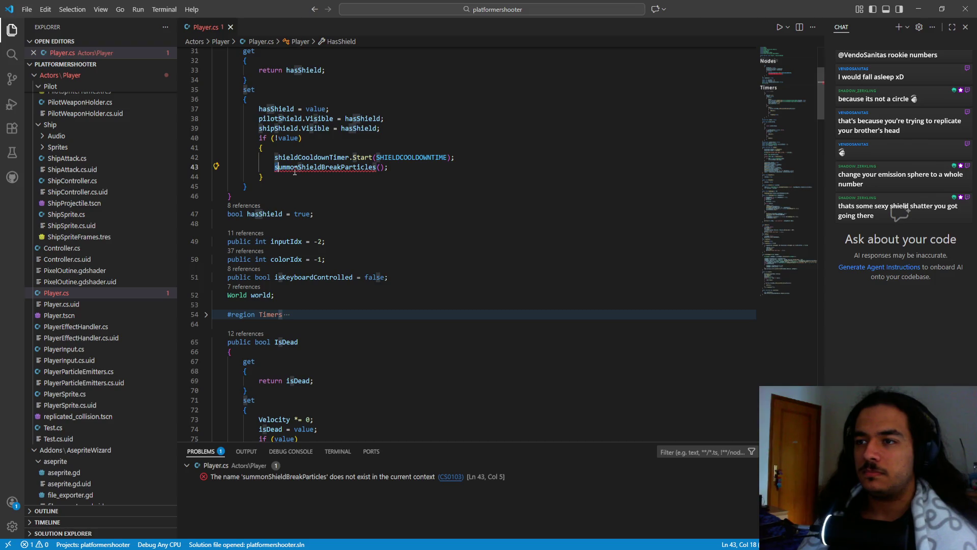
key(Delete)
text(S)
key(ctrl+shift+Right)
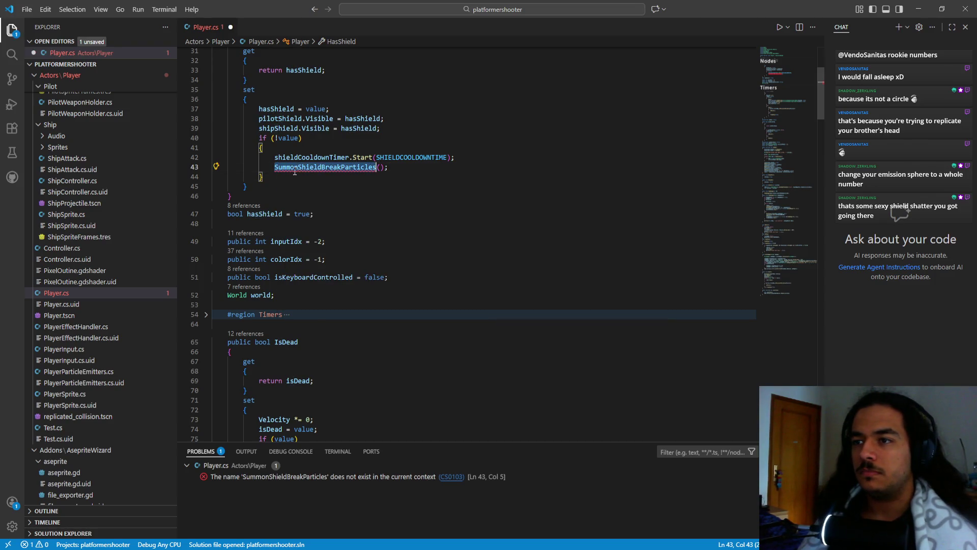
key(shift+Right)
key(shift+Right)
key(shift+Right)
key(ctrl+c)
- Paste the copied call onto empty line 198 after TakeDamage
scroll(295, 171, down, 20)
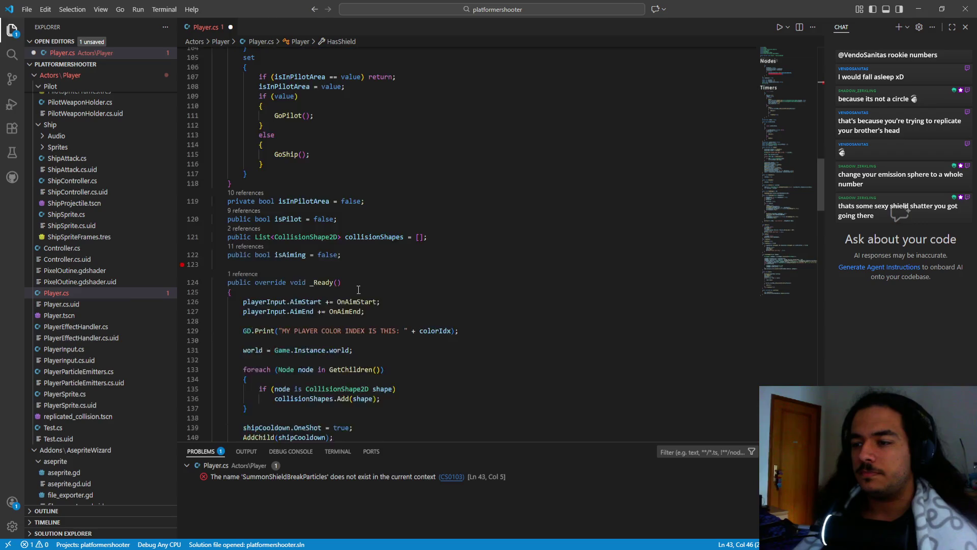
scroll(344, 288, up, 6)
scroll(346, 288, down, 9)
scroll(349, 288, down, 7)
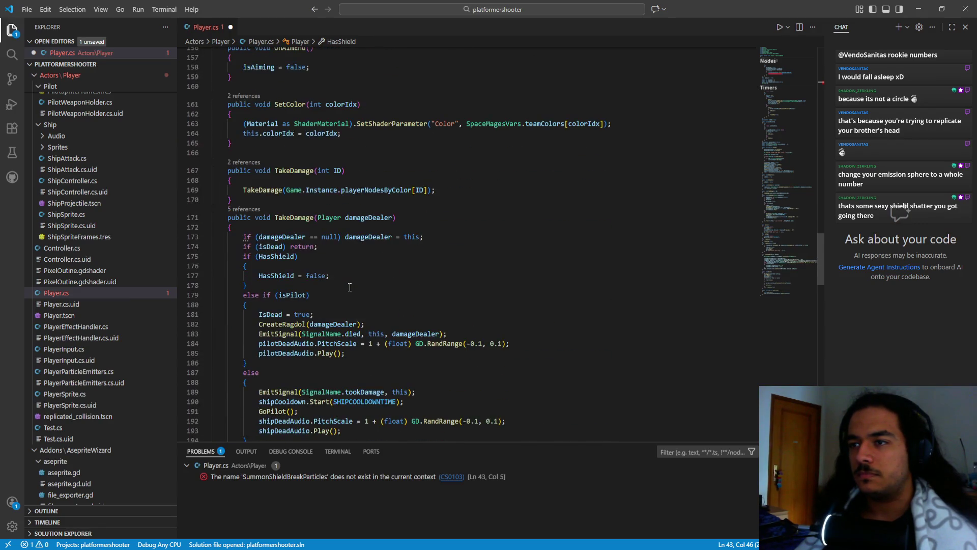
scroll(315, 255, down, 4)
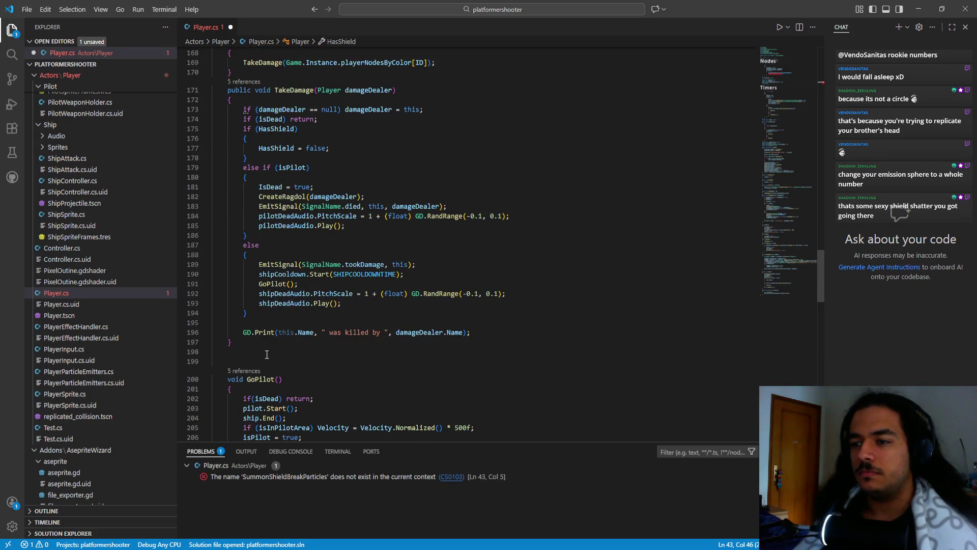
click(265, 349)
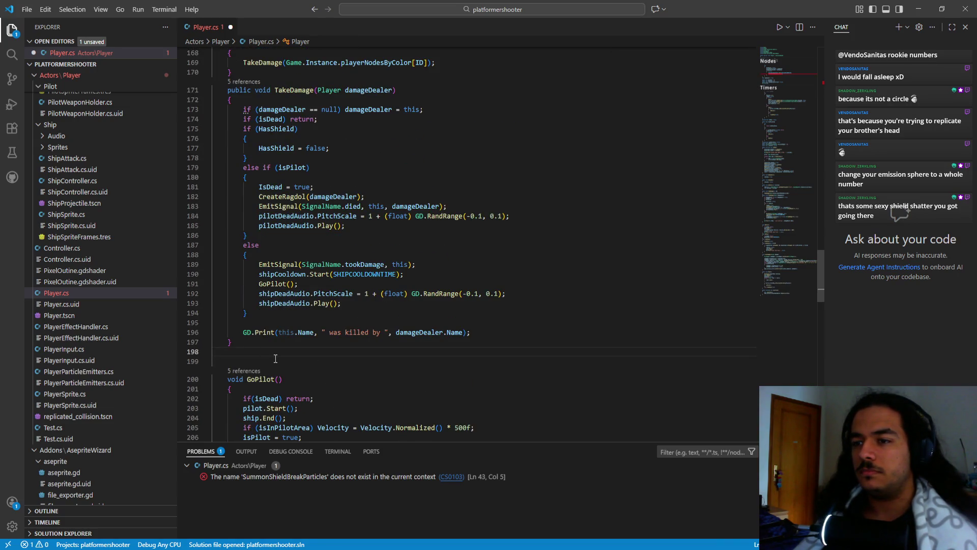
key(ctrl+v)
- Turn it into a void SummonShieldBreakParticles() declaration with an empty body
key(Home)
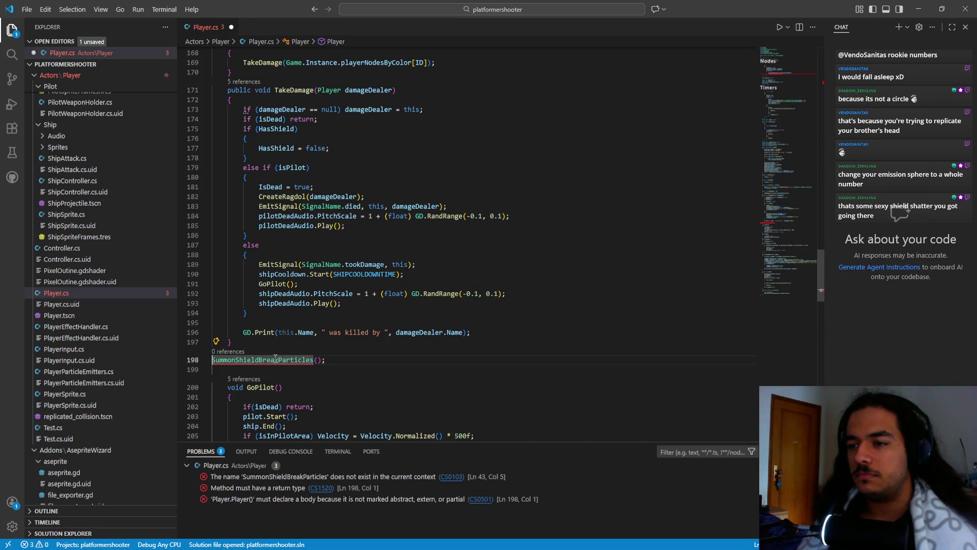
text(void)
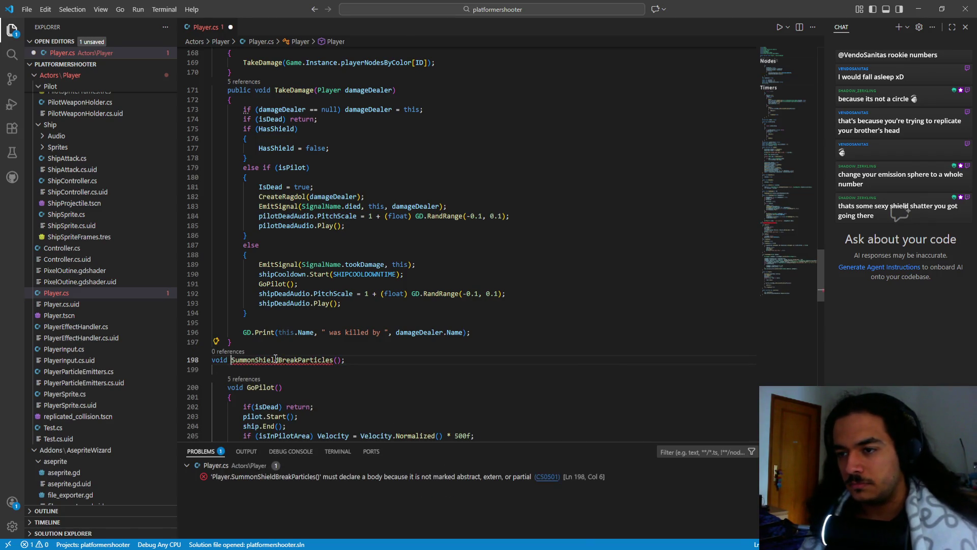
key(Tab)
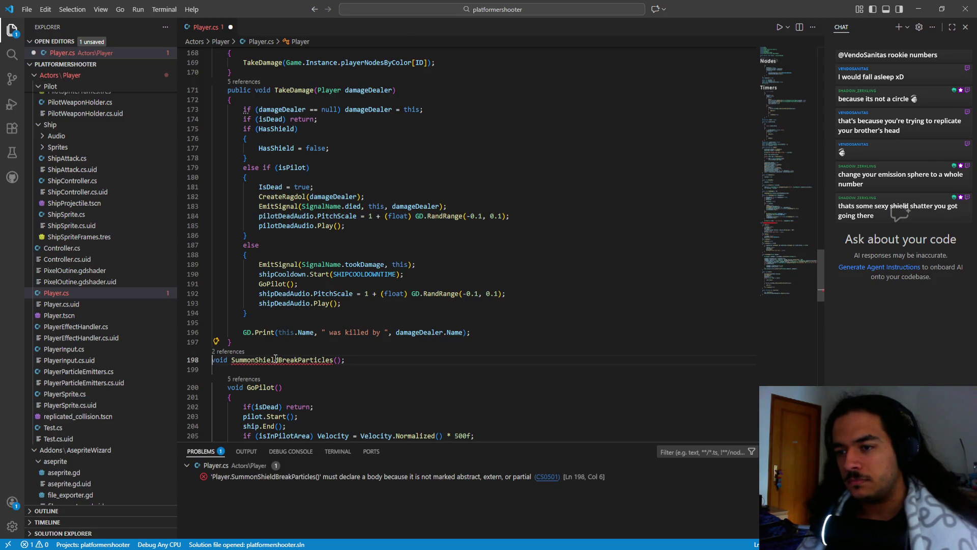
key(End)
key(BackSpace)
key(Return)
text({)
key(Return)
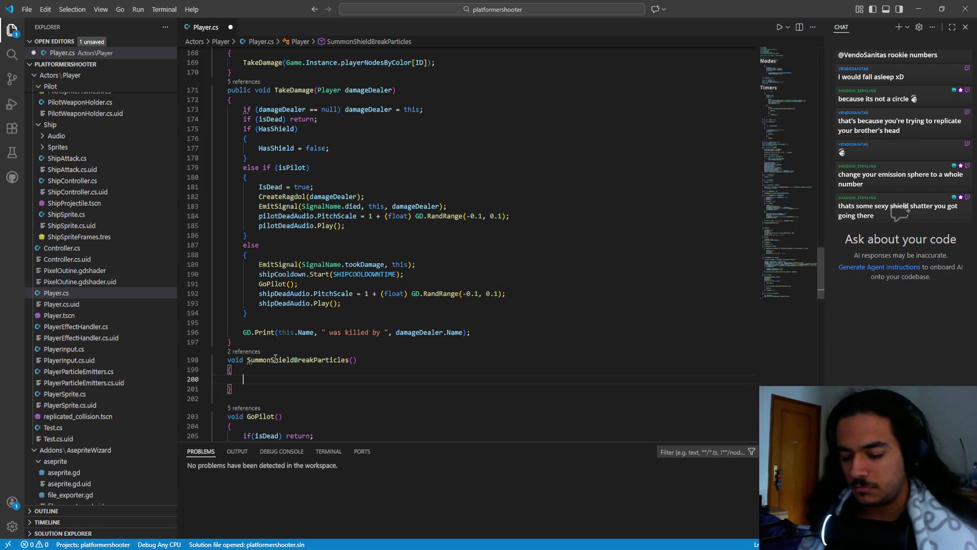
- Replace the stray 'Controller Shield' text on line 200 with an if (isPilot) block
text(Controller)
text(Shield)
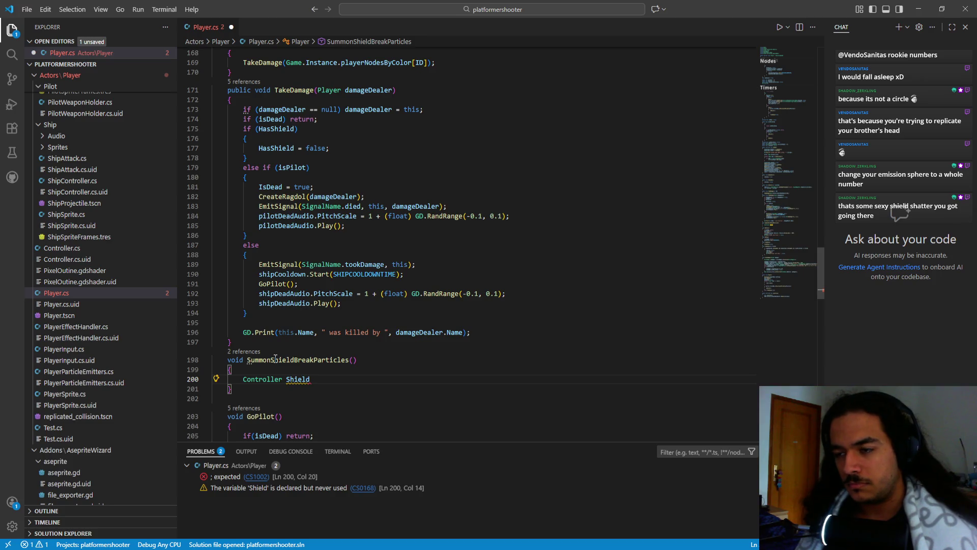
key(shift+Home)
key(BackSpace)
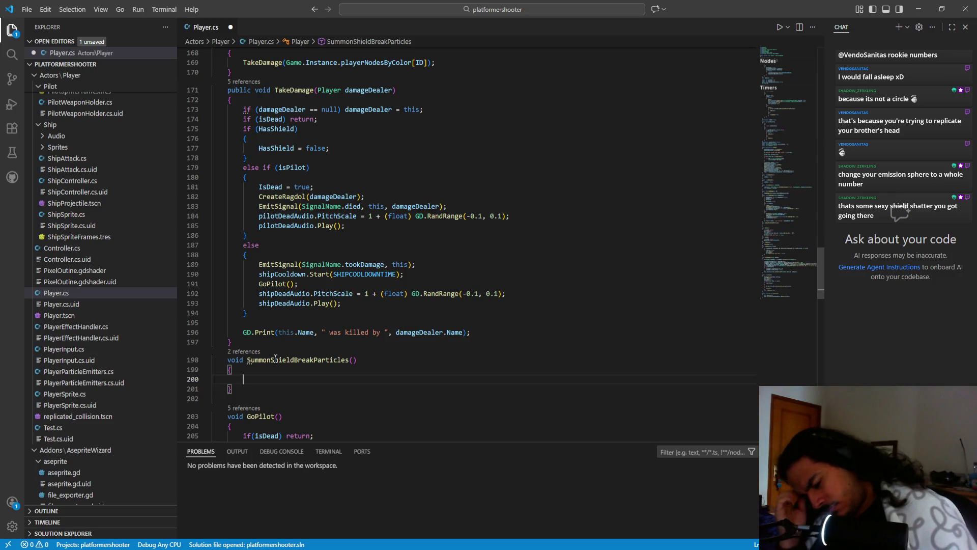
text(if(isPilot)
key(Right)
key(Return)
text({)
key(Return)
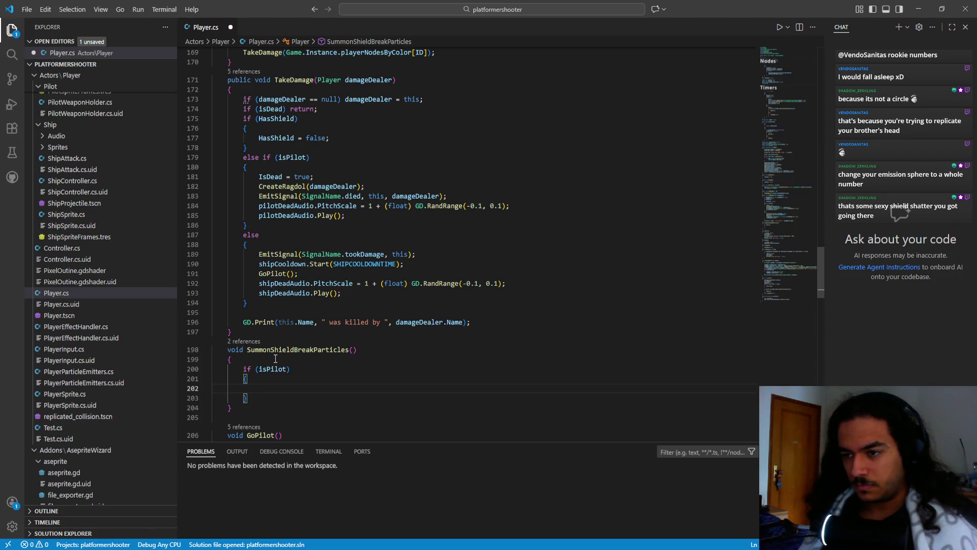
- Declare GpuParticles2D shieldParticlesTemplate; above the if (isPilot) statement
key(Up)
key(Up)
key(Up)
key(Return)
text(GPUp)
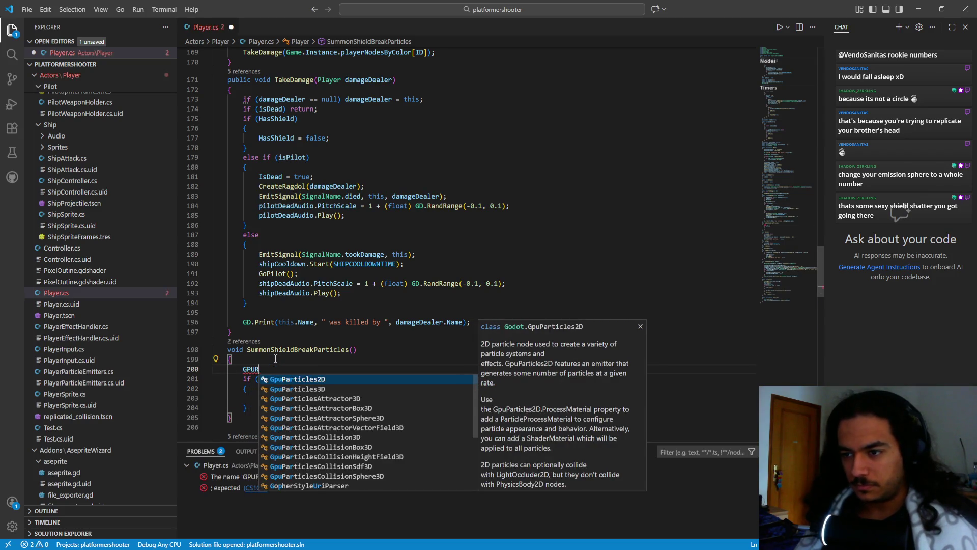
key(Tab)
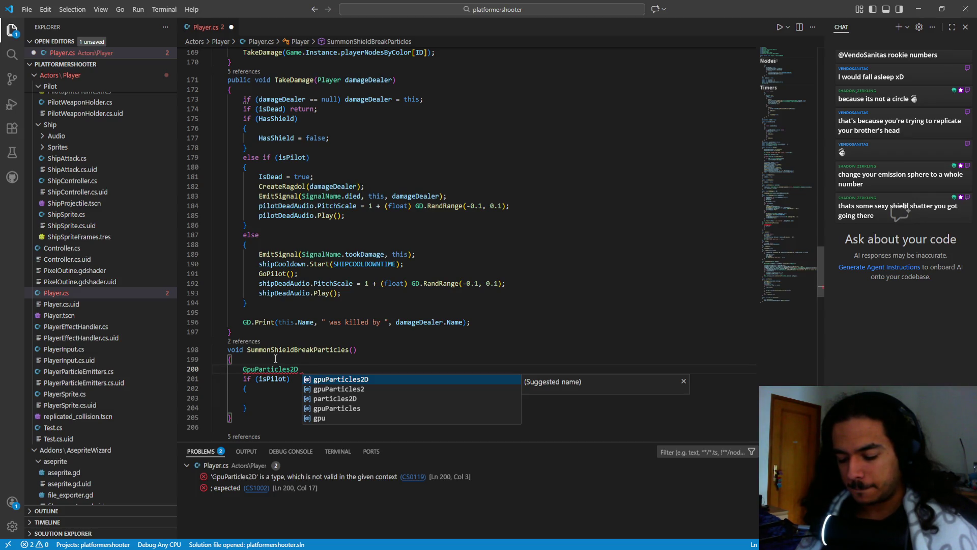
text(shieldParticlesTemplate;)
key(Down)
key(Down)
key(Down)
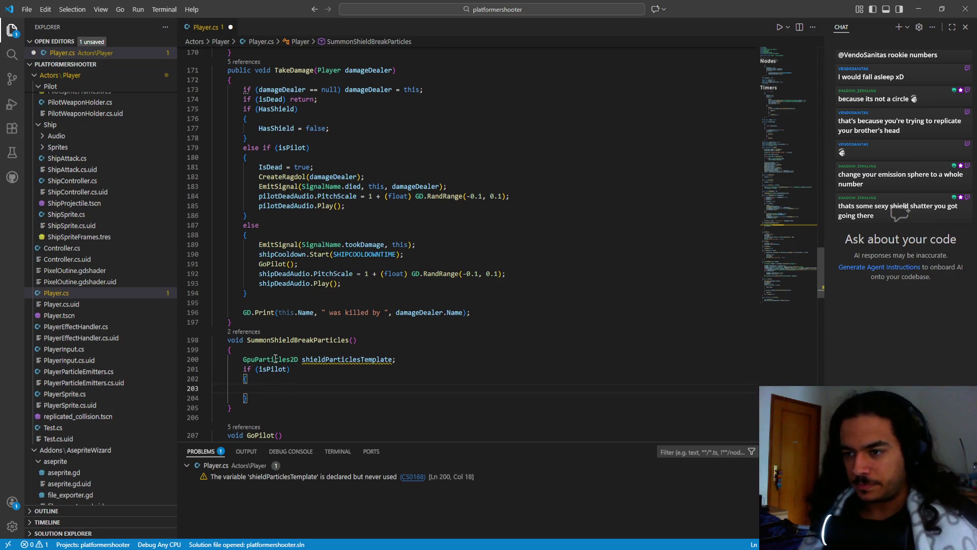
- Begin assigning shieldParticlesTemplate = pilotSpr inside the if (isPilot) body
text(shiel)
key(Tab)
text(= pilot)
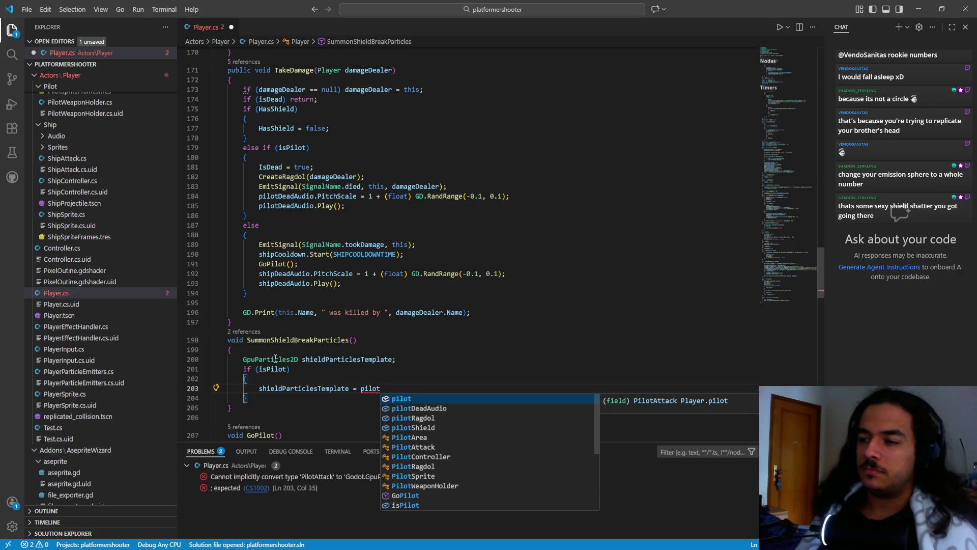
text(an)
key(BackSpace)
key(BackSpace)
key(BackSpace)
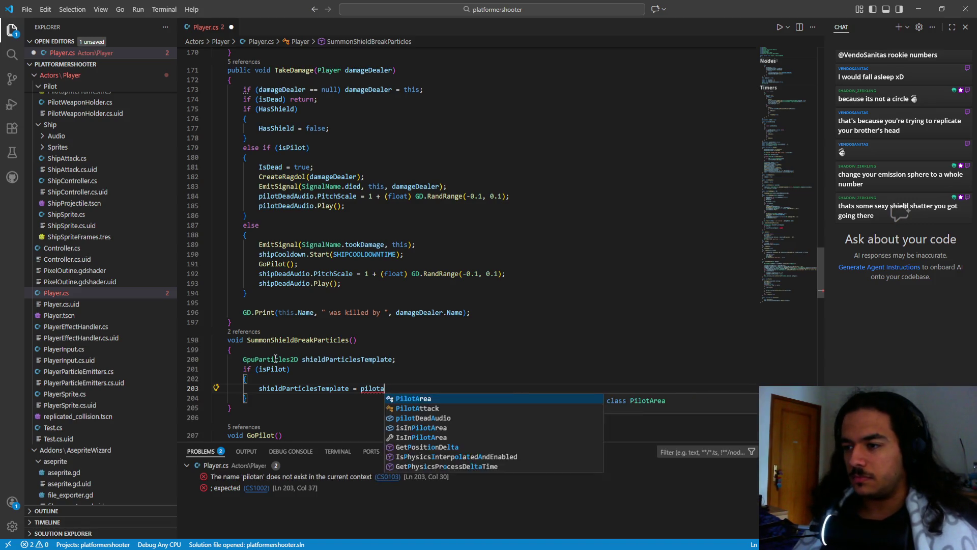
text(tsp)
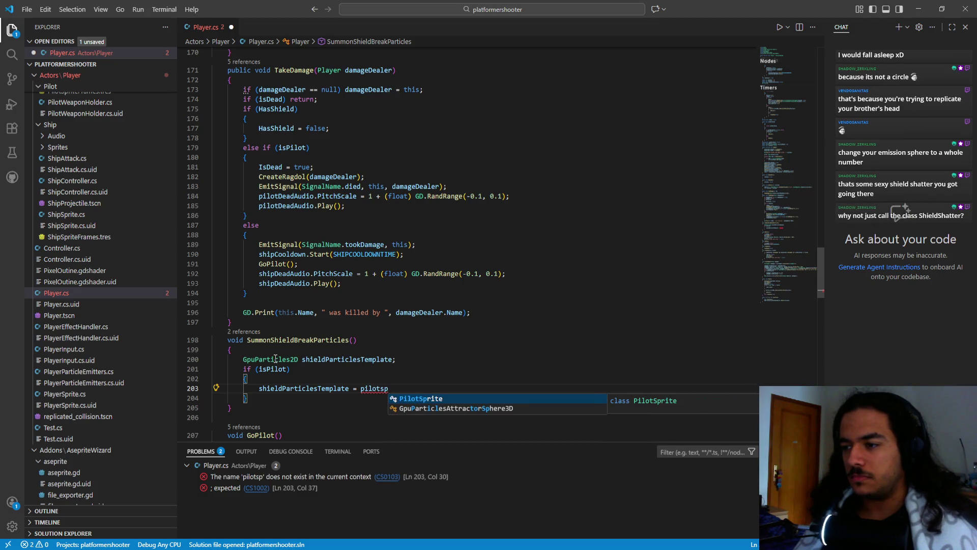
key(Tab)
key(ctrl+shift+Left)
text(pilotSp)
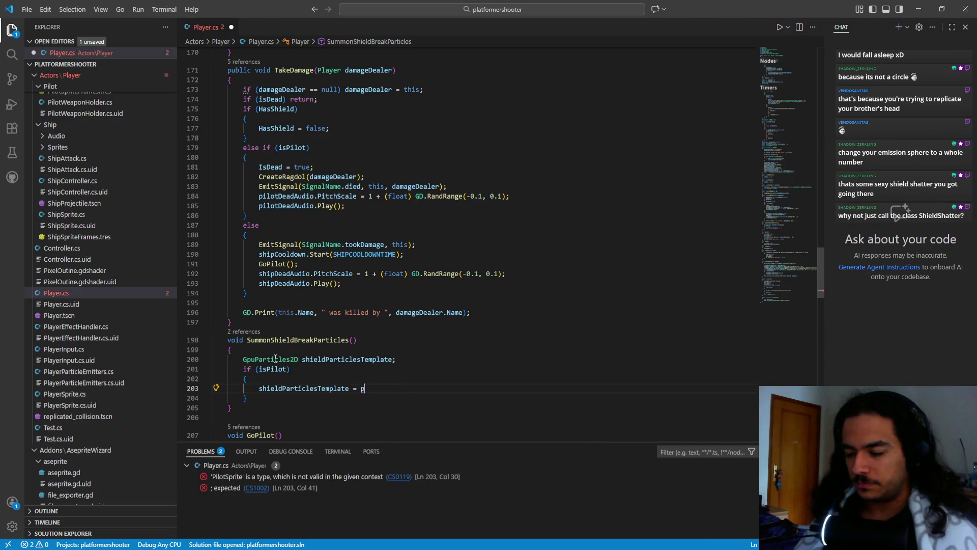
text(r)
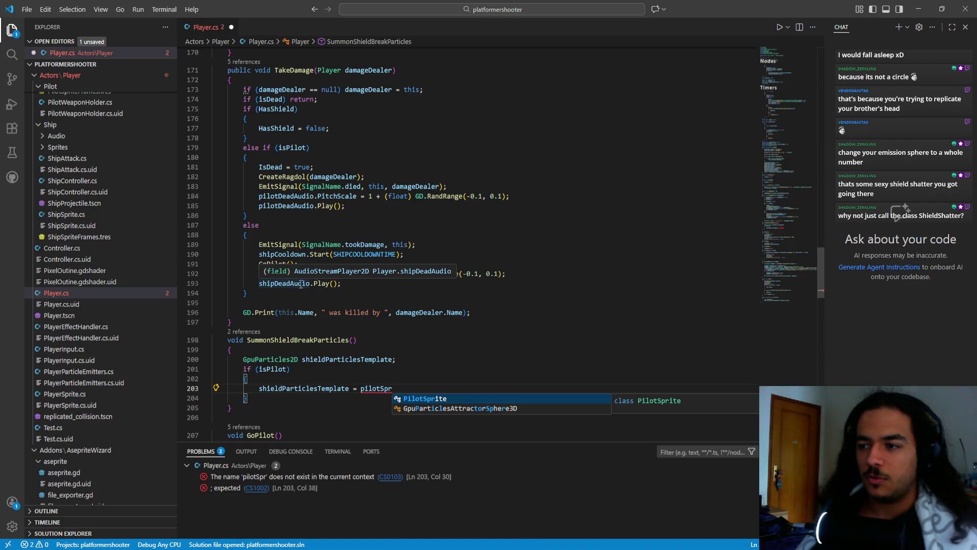
- Delete the unfinished pilotSpr reference on line 203 and save Player.cs
click(402, 379)
click(430, 390)
key(ctrl+shift+Left)
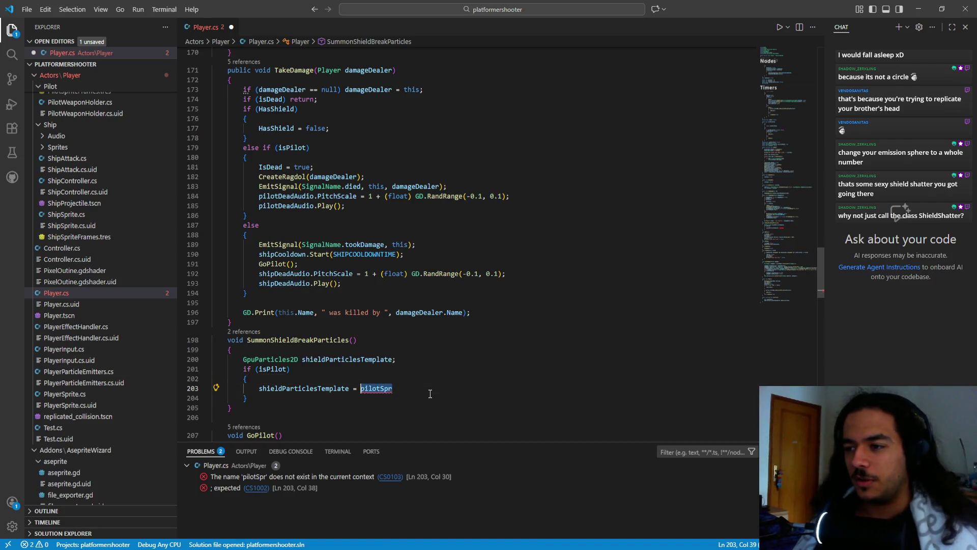
key(BackSpace)
key(ctrl+s)
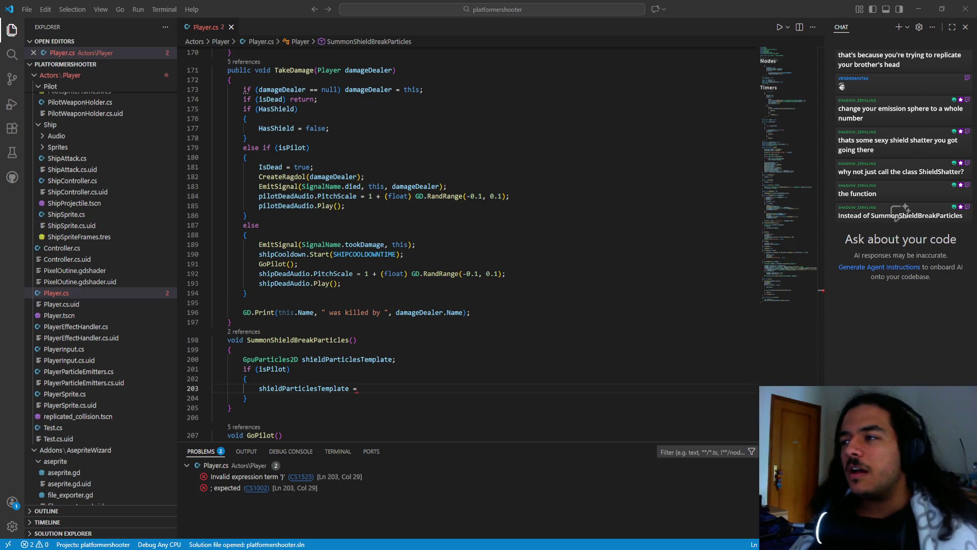
- Highlight the shieldParticlesTemplate name and the SummonShieldBreakParticles method name to review them
click(331, 358)
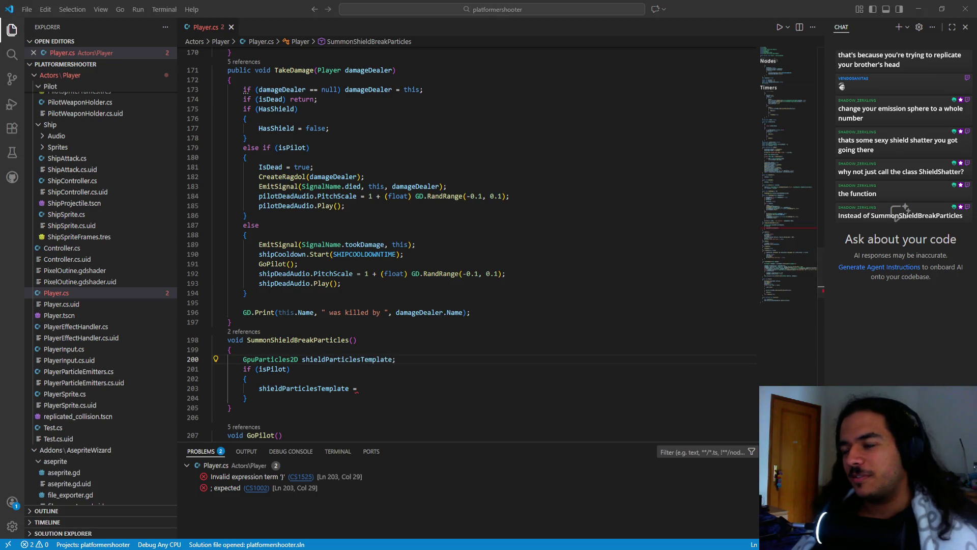
double_click(337, 360)
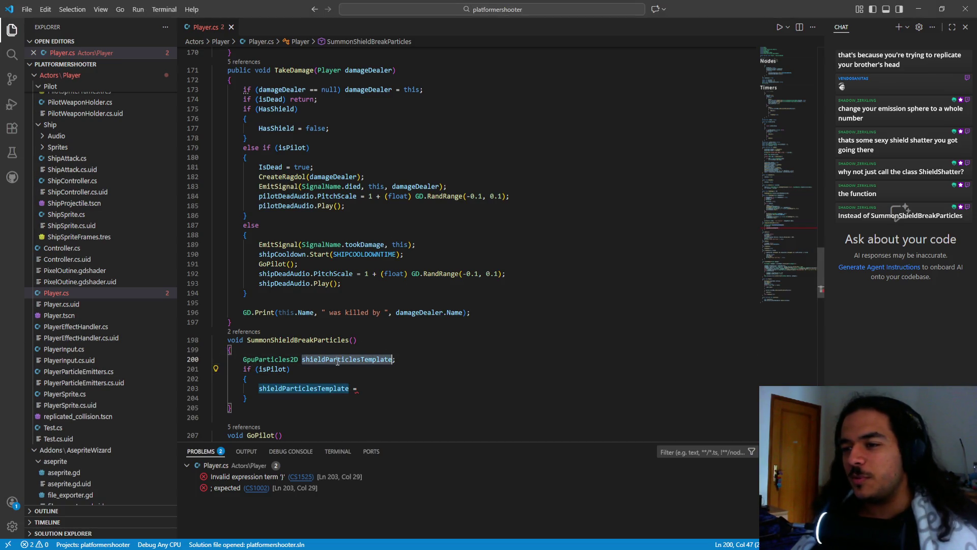
double_click(298, 341)
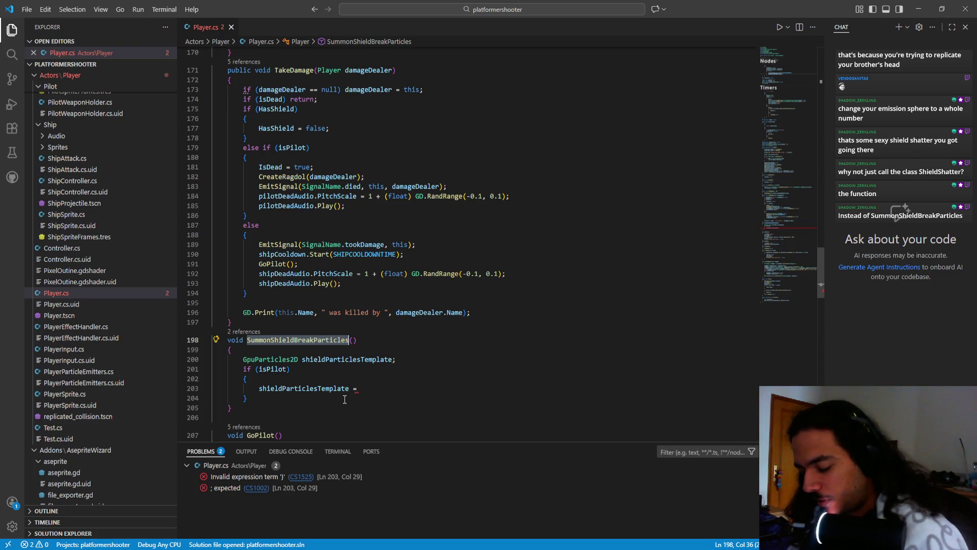
key(Down)
key(Down)
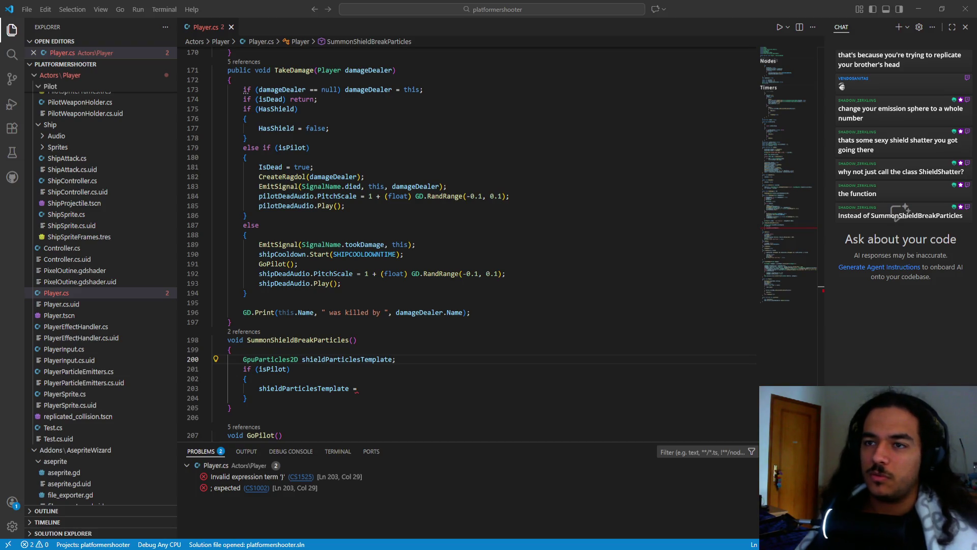
click(309, 340)
double_click(309, 340)
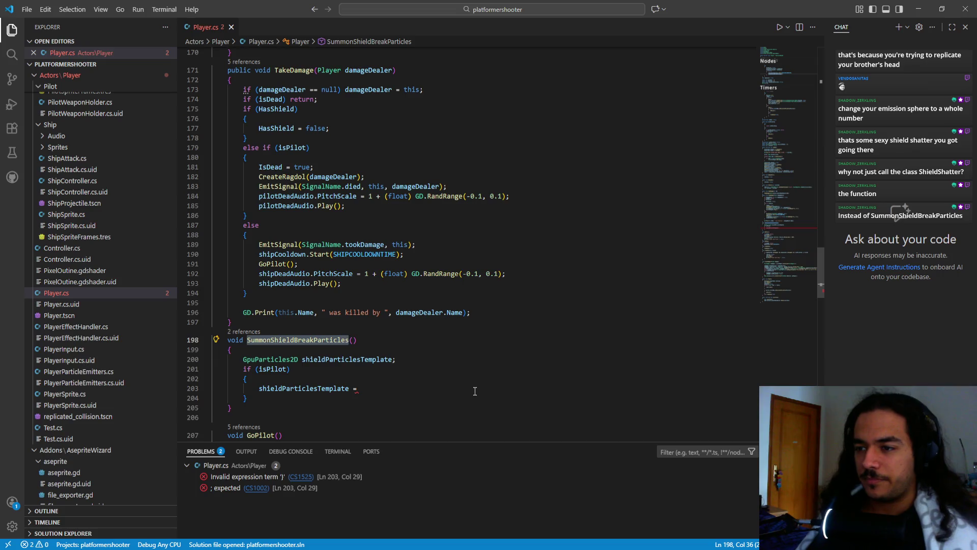
key(Left)
key(Right)
key(Right)
key(Right)
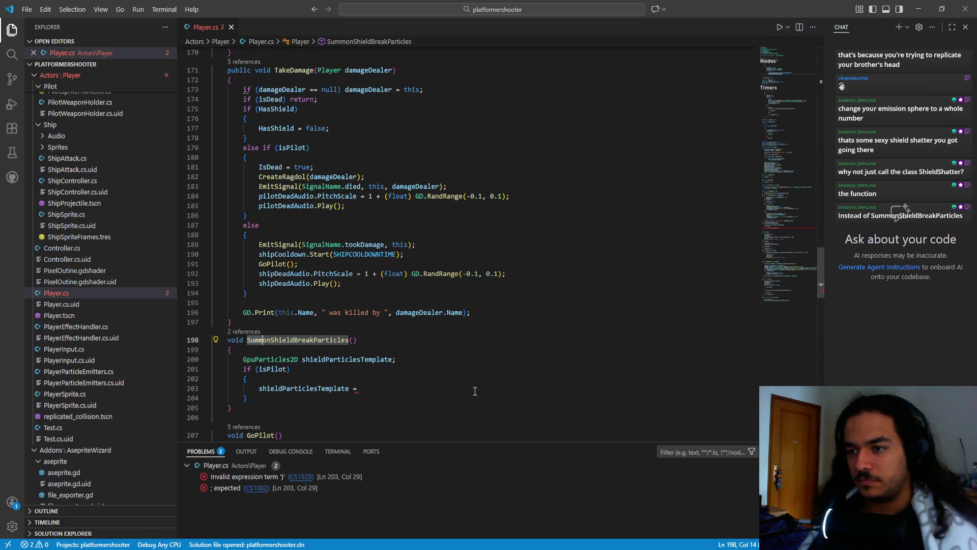
key(ctrl+Left)
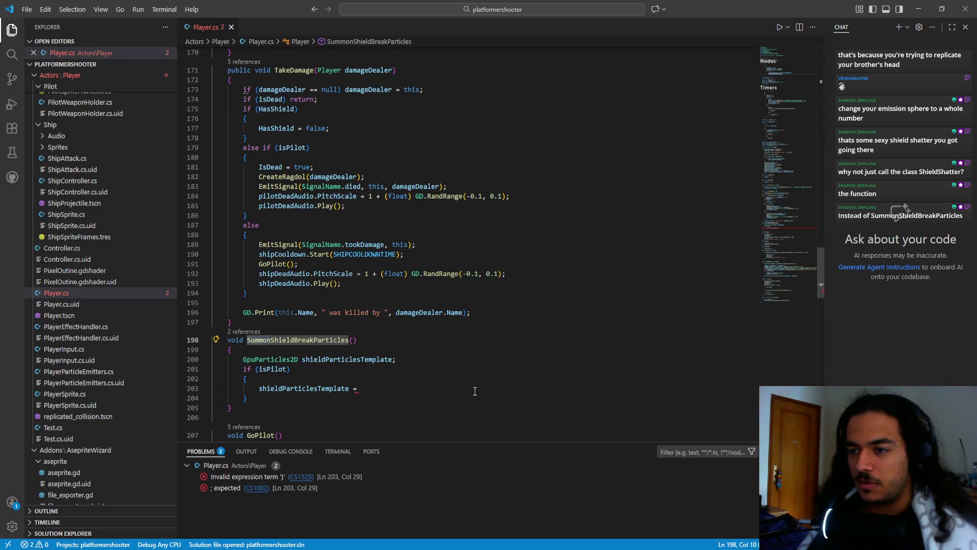
key(ctrl+shift+Right)
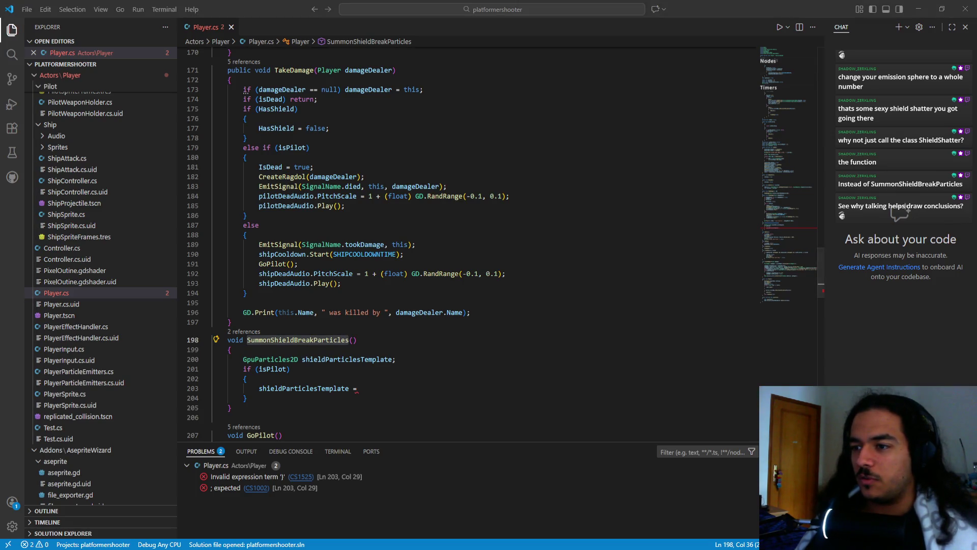
key(alt+Tab)
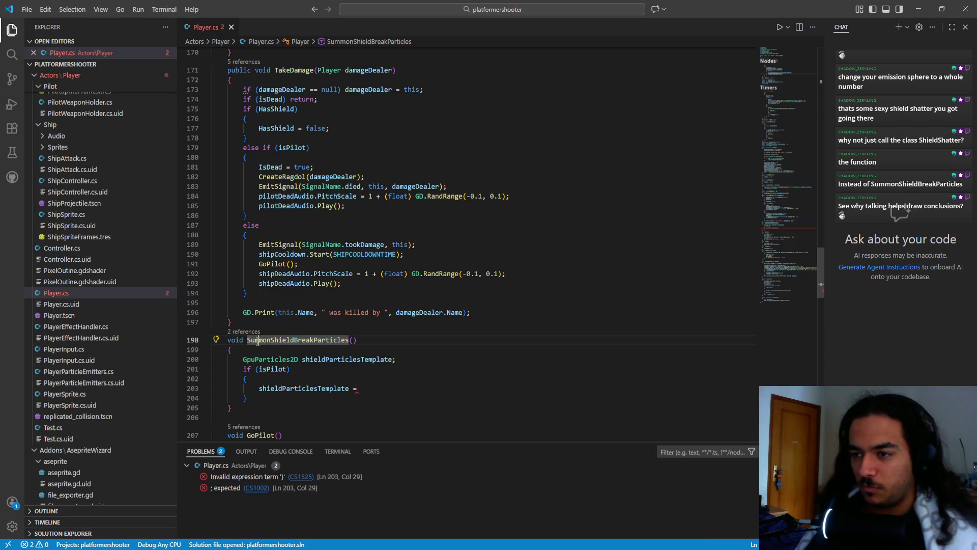
click(372, 390)
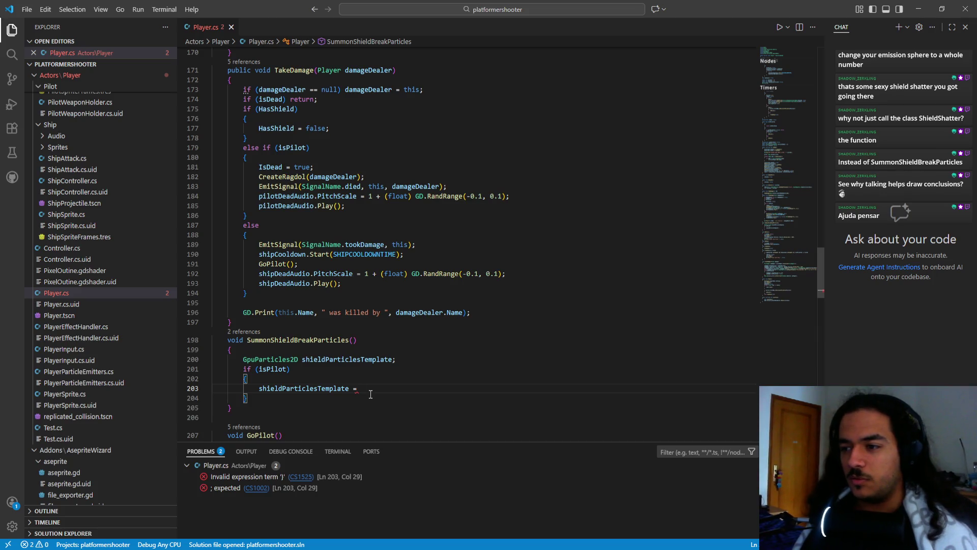
text(;)
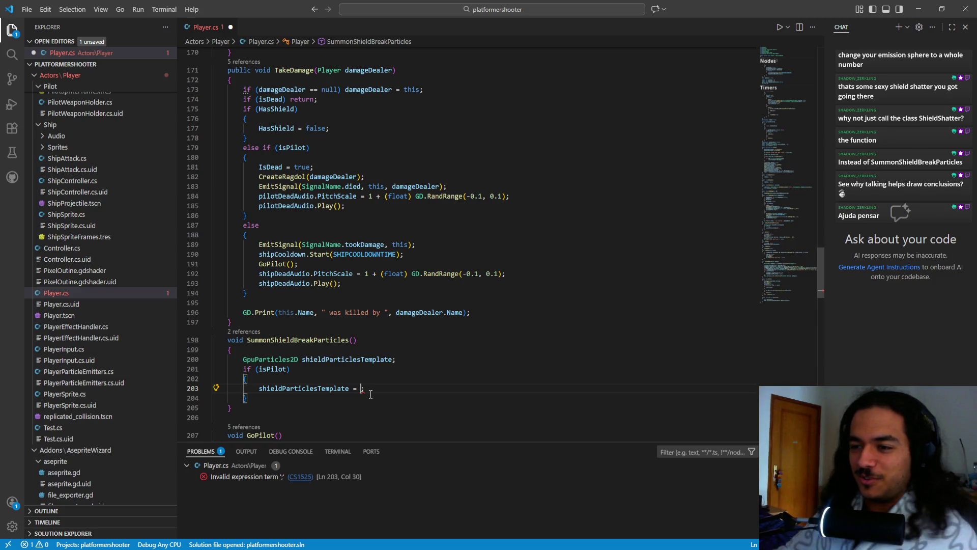
- Add an empty else block after the if (isPilot) block, then return to the line-203 assignment
scroll(371, 394, down, 1)
key(Down)
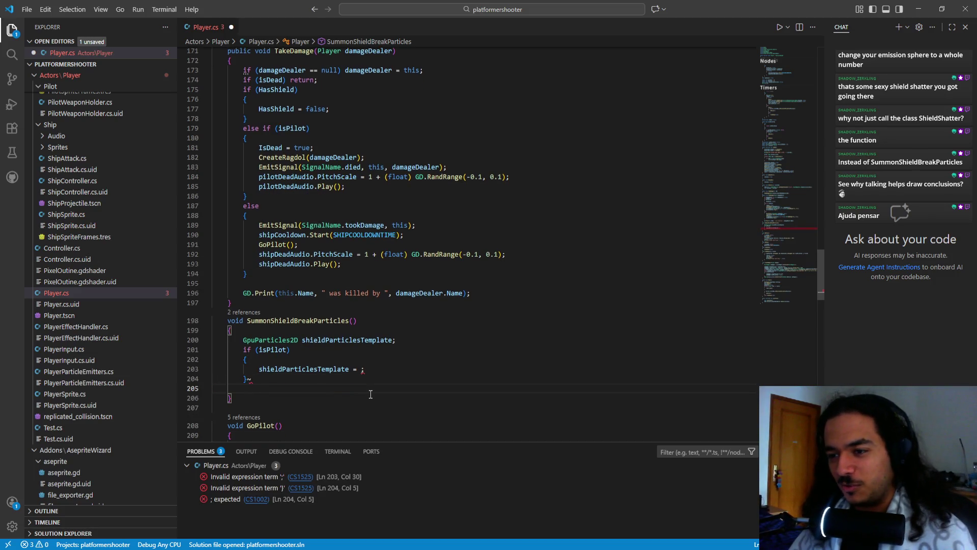
key(Return)
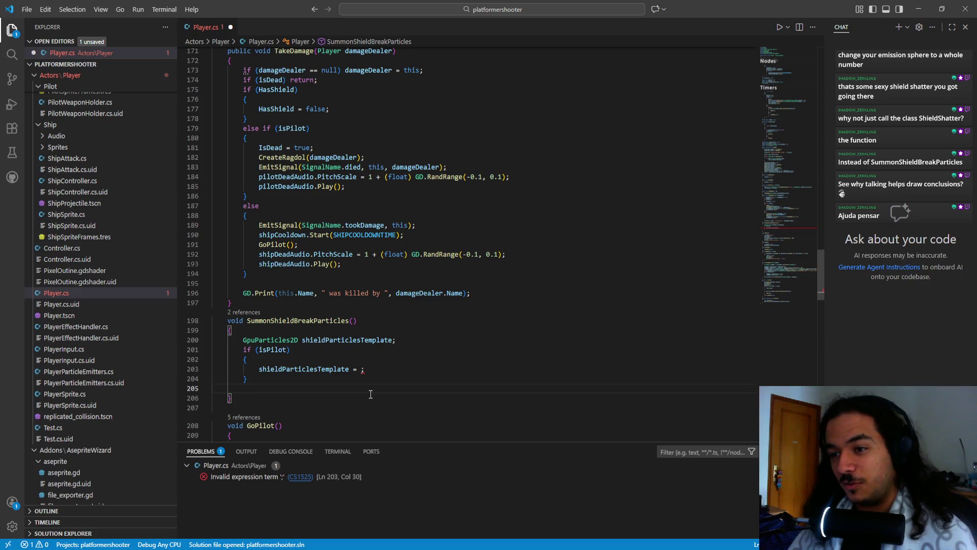
text(else)
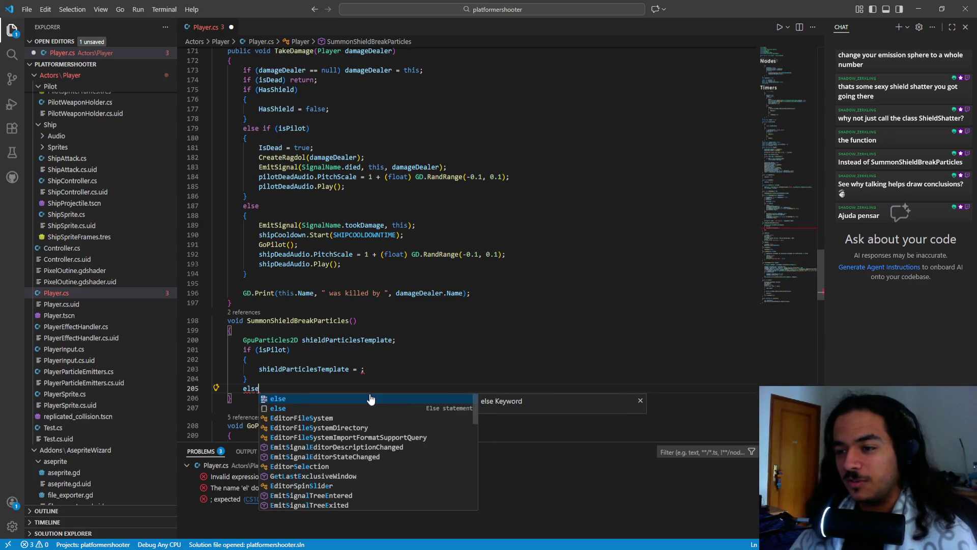
key(Return)
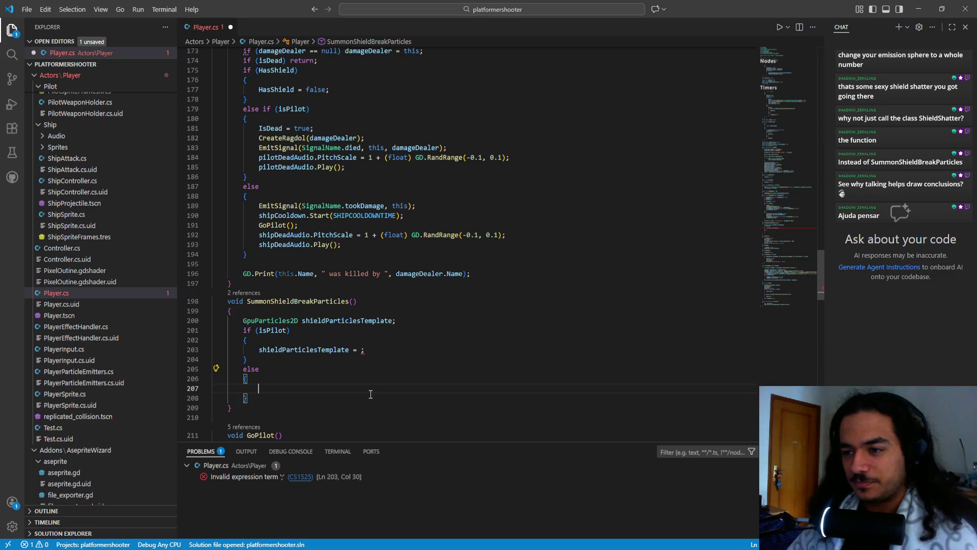
click(385, 350)
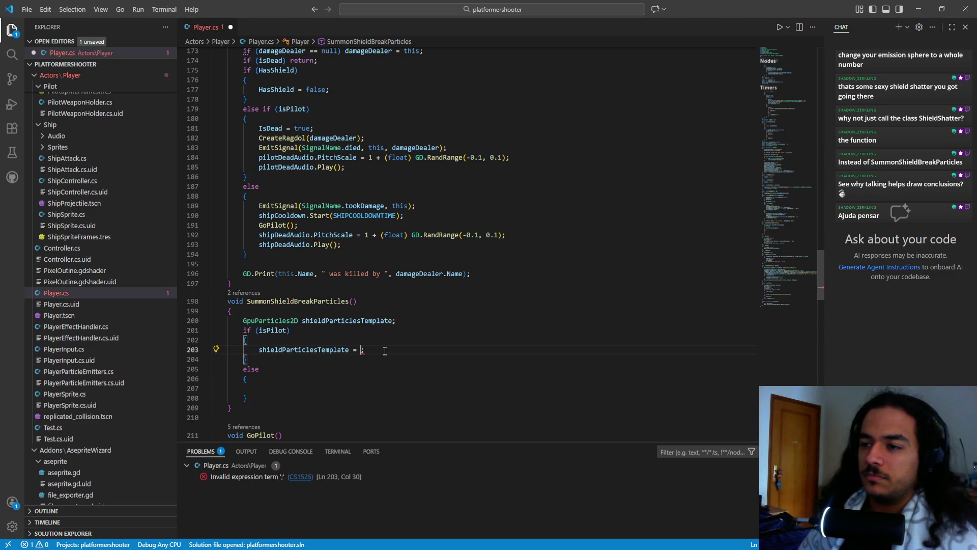
key(Left)
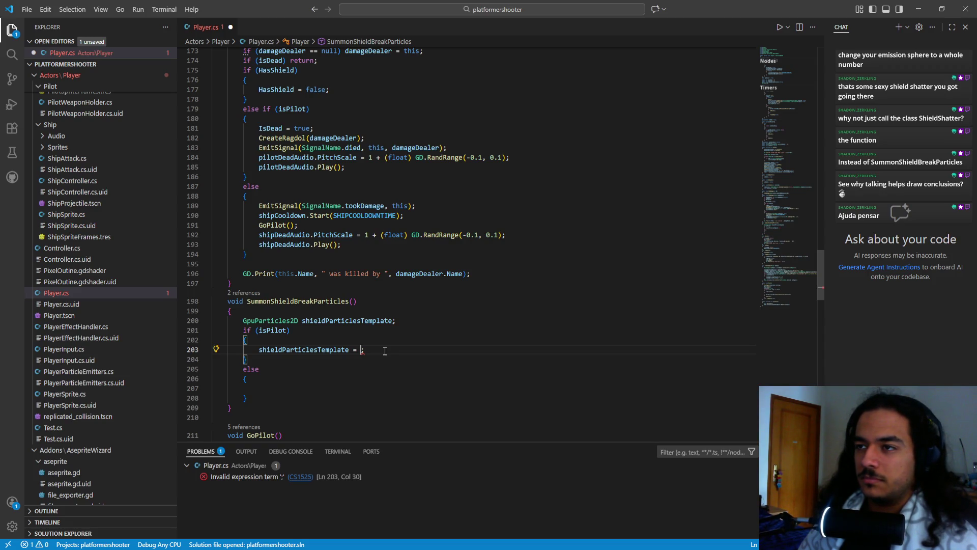
scroll(416, 186, up, 17)
- Scroll to the top of Player.cs and expand the #region Nodes block
scroll(415, 184, up, 9)
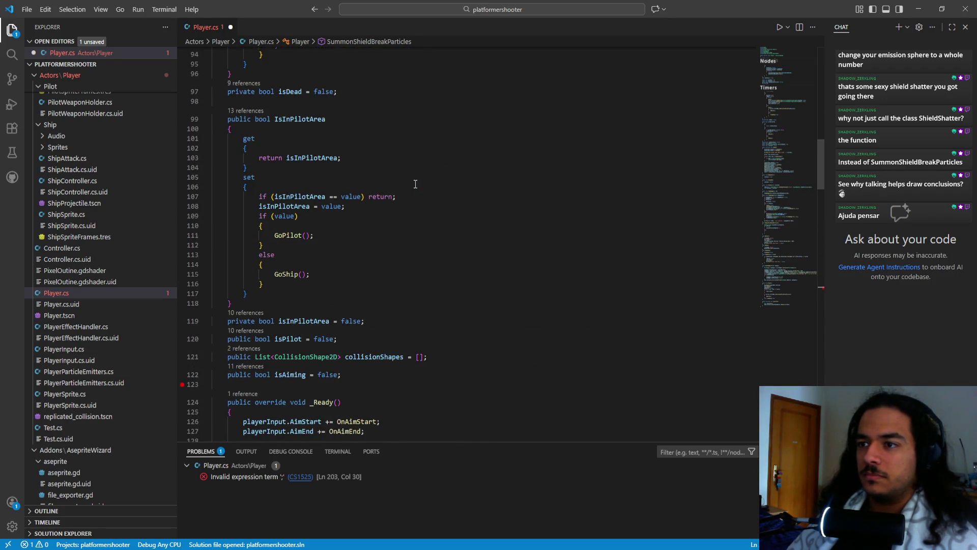
scroll(415, 184, up, 4)
scroll(415, 184, up, 14)
scroll(415, 184, up, 10)
scroll(407, 185, up, 3)
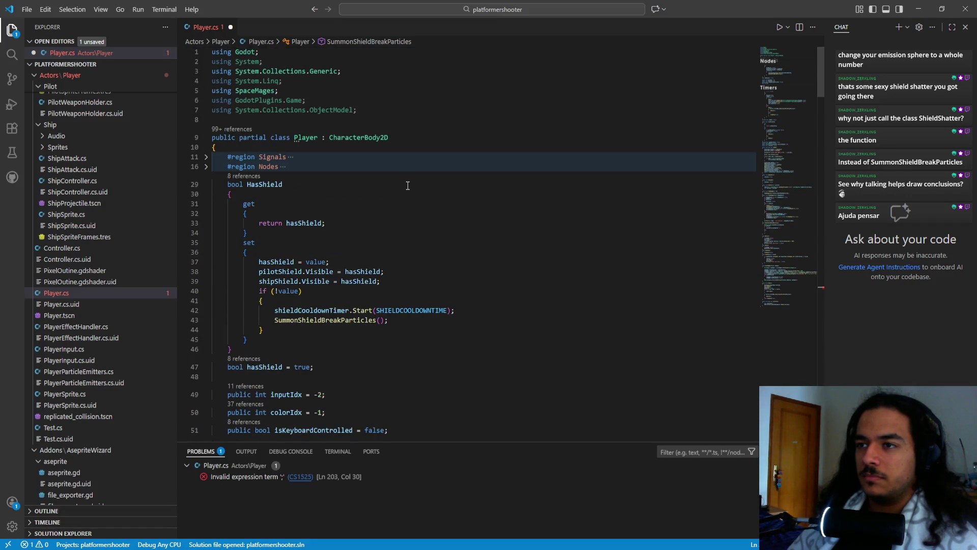
scroll(380, 209, down, 7)
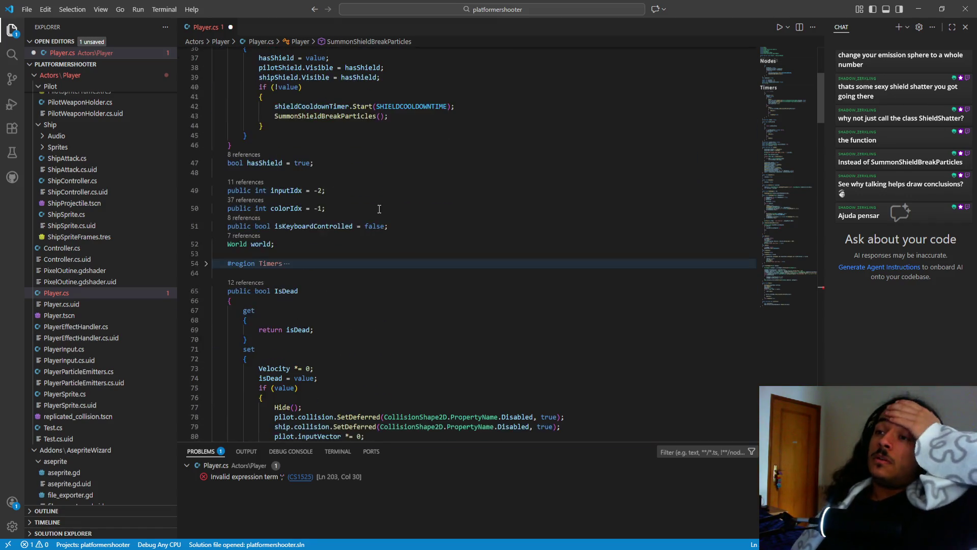
scroll(334, 233, up, 7)
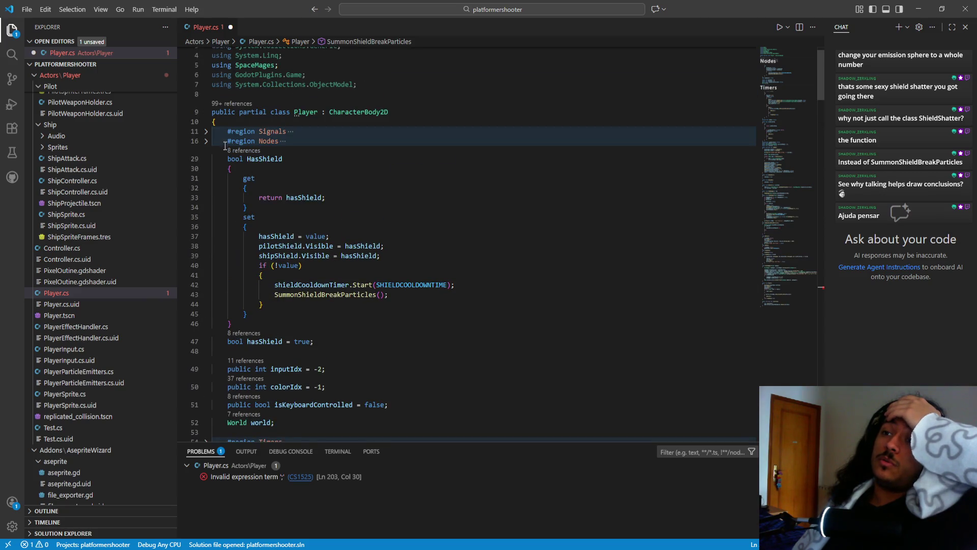
click(206, 141)
- Highlight every use of the pilotShield field, then scroll back toward SummonShieldBreakParticles
scroll(348, 258, down, 1)
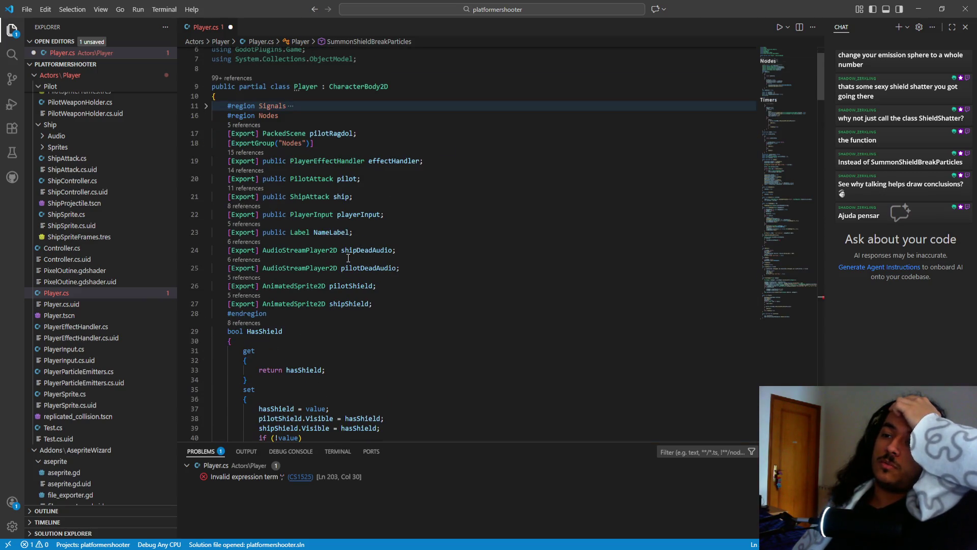
click(388, 305)
click(387, 286)
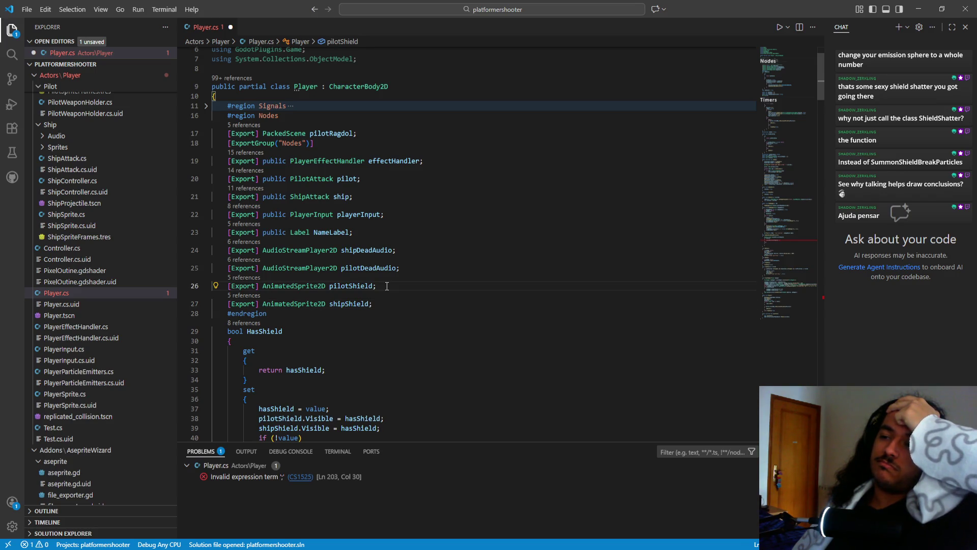
double_click(357, 288)
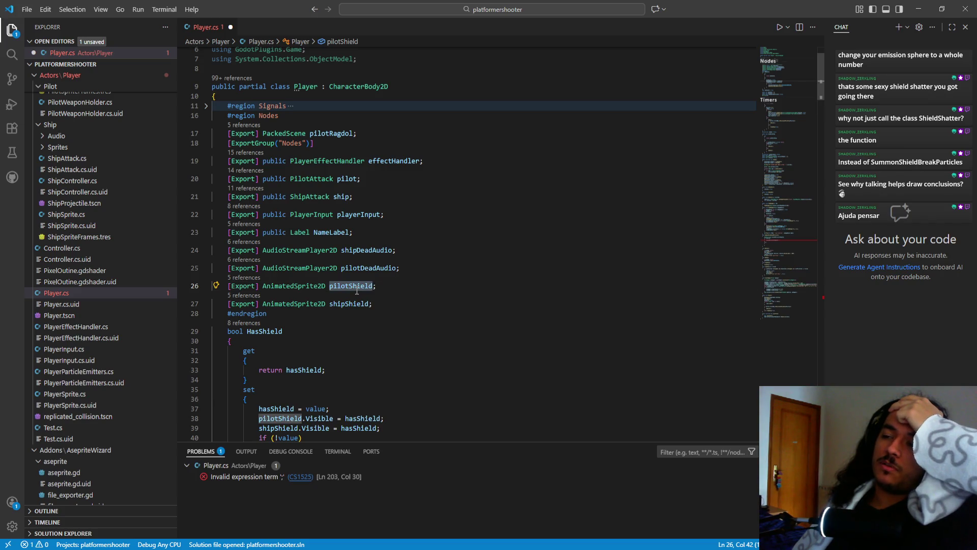
scroll(356, 293, down, 20)
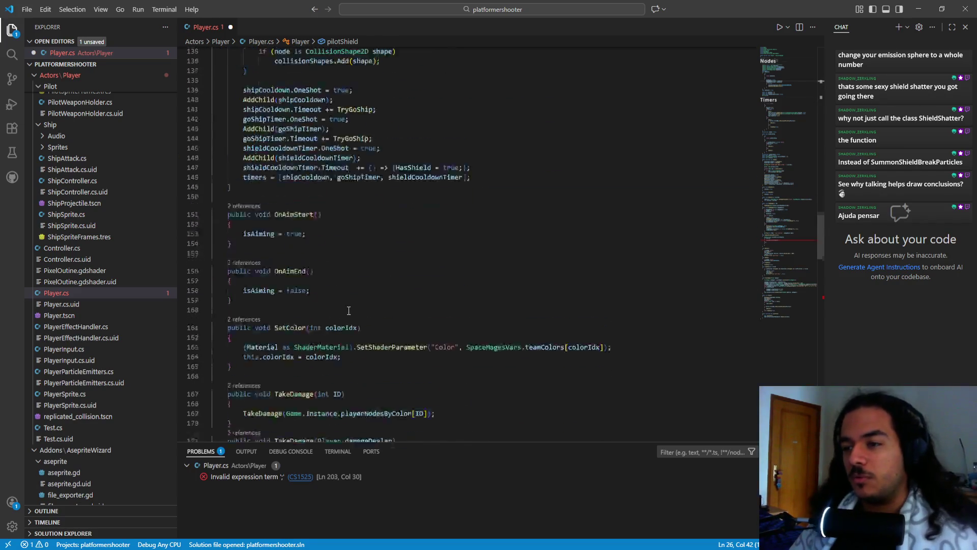
scroll(348, 326, down, 5)
scroll(367, 295, up, 5)
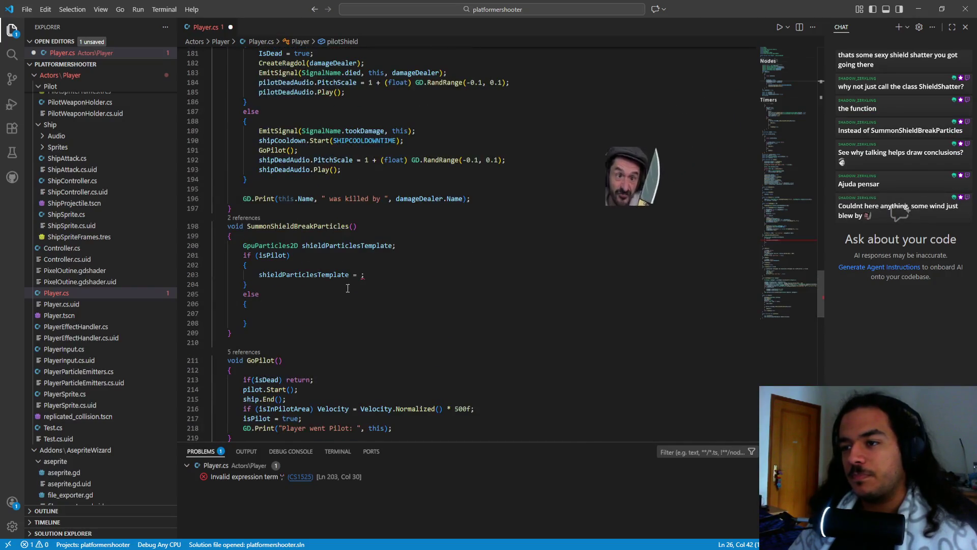
- Replace the template assignment with pilotShield and delete the unused shieldParticlesTemplate declaration
drag(359, 274, 262, 280)
text(pilotshie)
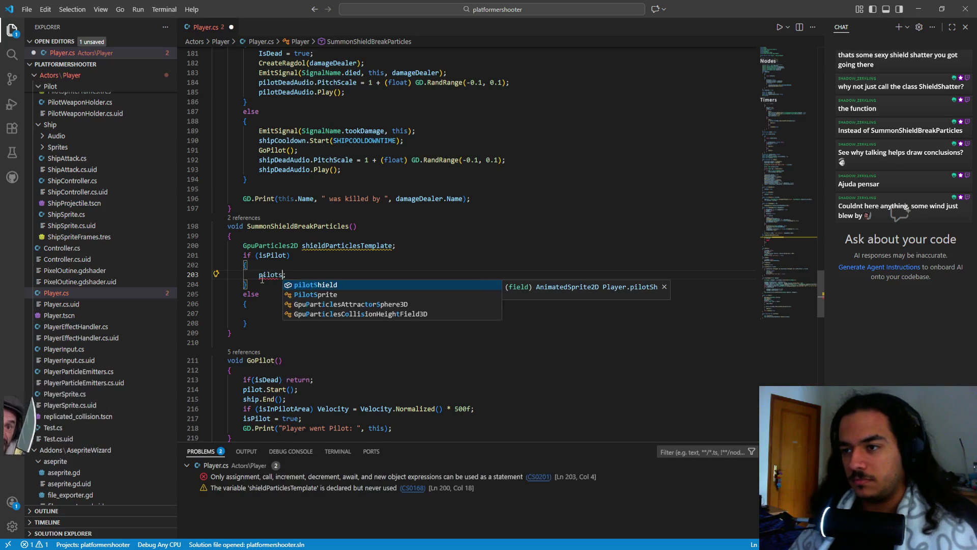
key(Tab)
key(Up)
key(Up)
key(Up)
key(ctrl+Left)
key(ctrl+Left)
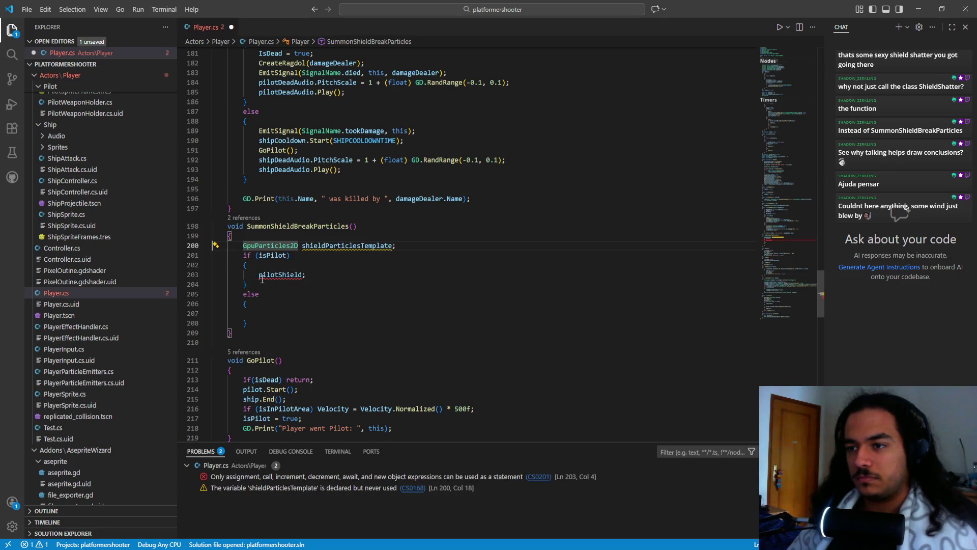
key(ctrl+shift+Right)
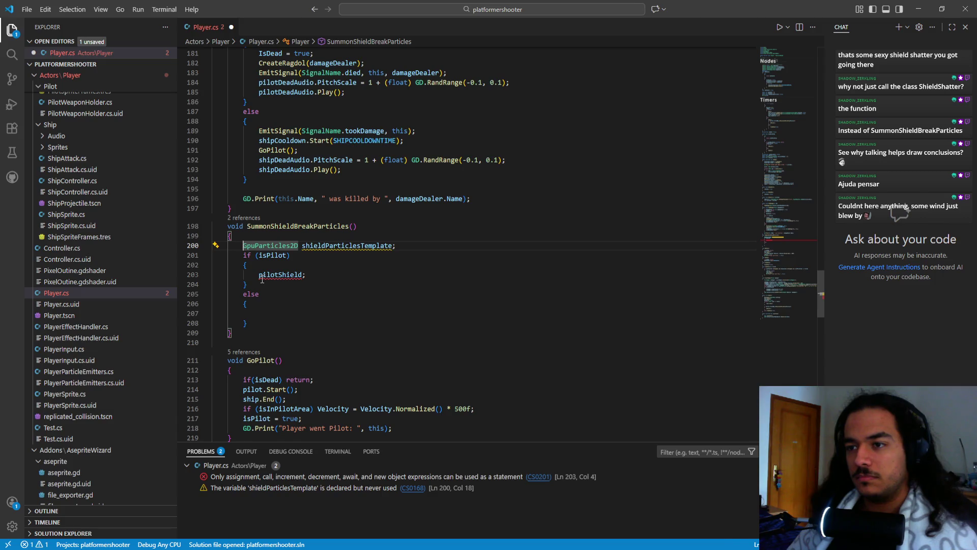
key(ctrl+shift+k)
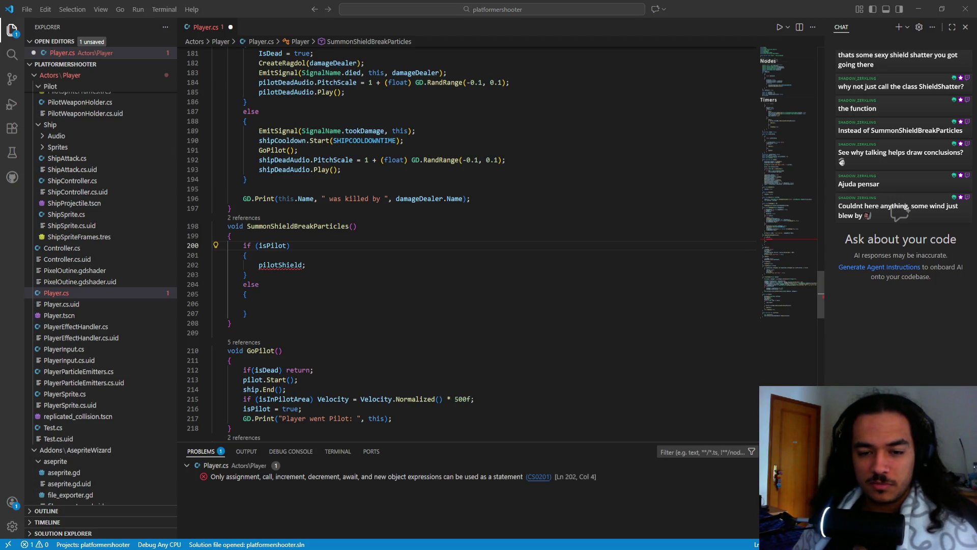
- Extend the if branch to pilotShield.GetChild(0)
click(306, 265)
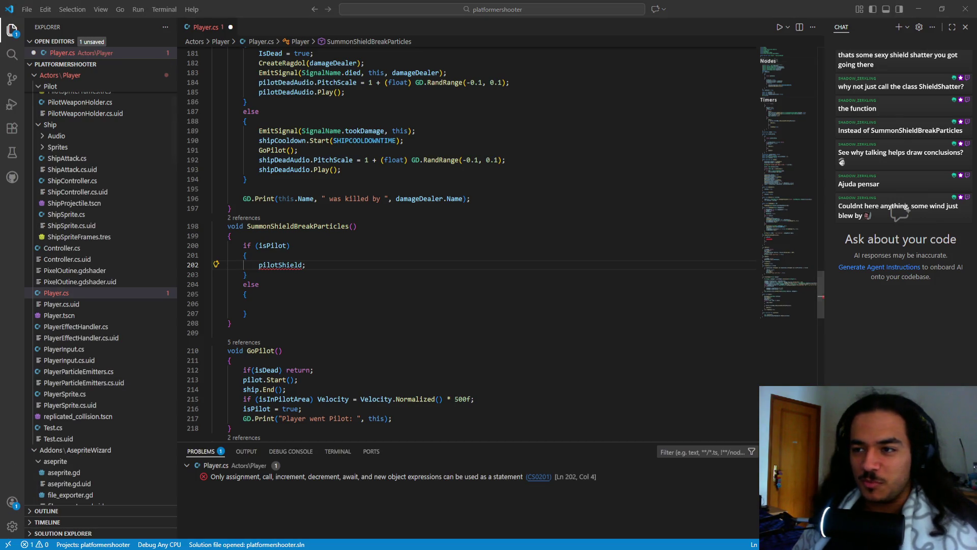
click(337, 266)
key(Left)
text(=)
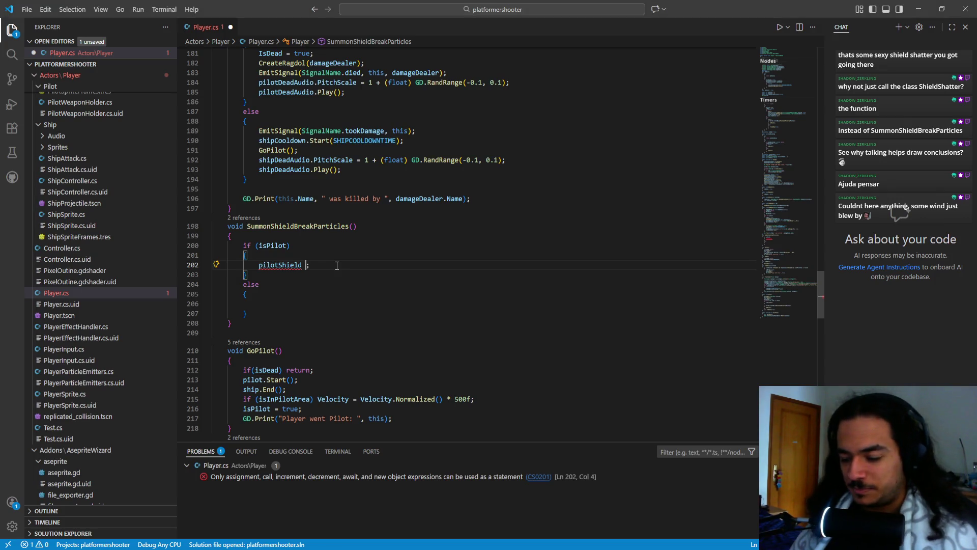
key(BackSpace)
key(BackSpace)
key(BackSpace)
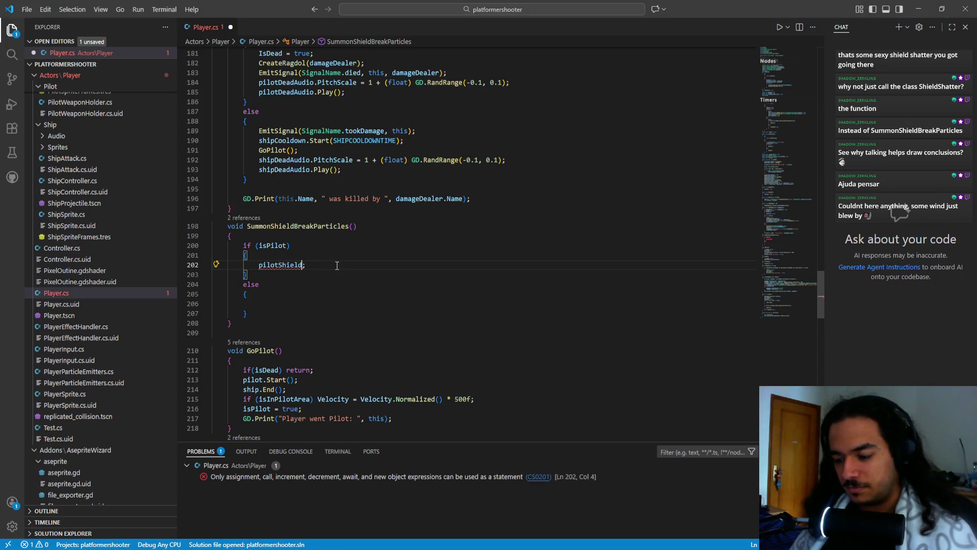
text(.GetCh)
key(Tab)
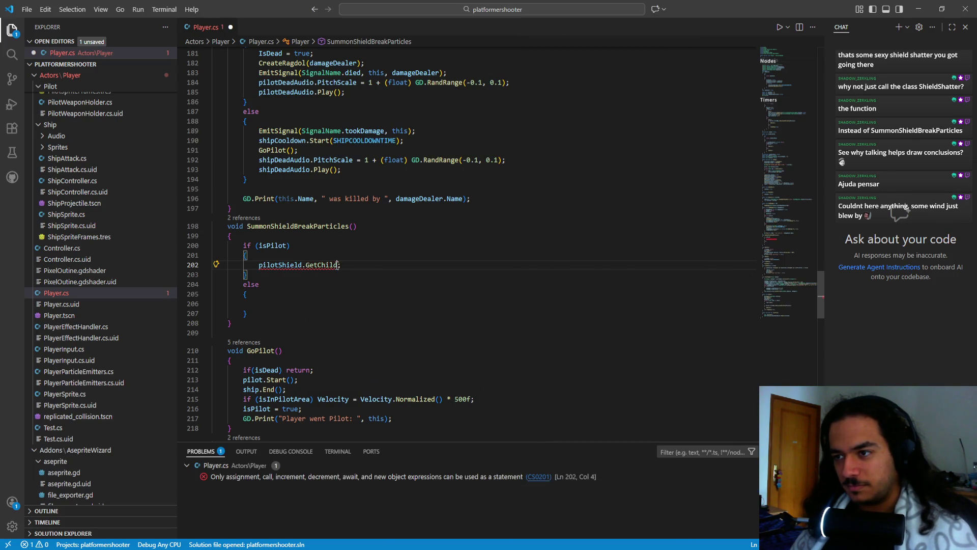
text((0)
key(Escape)
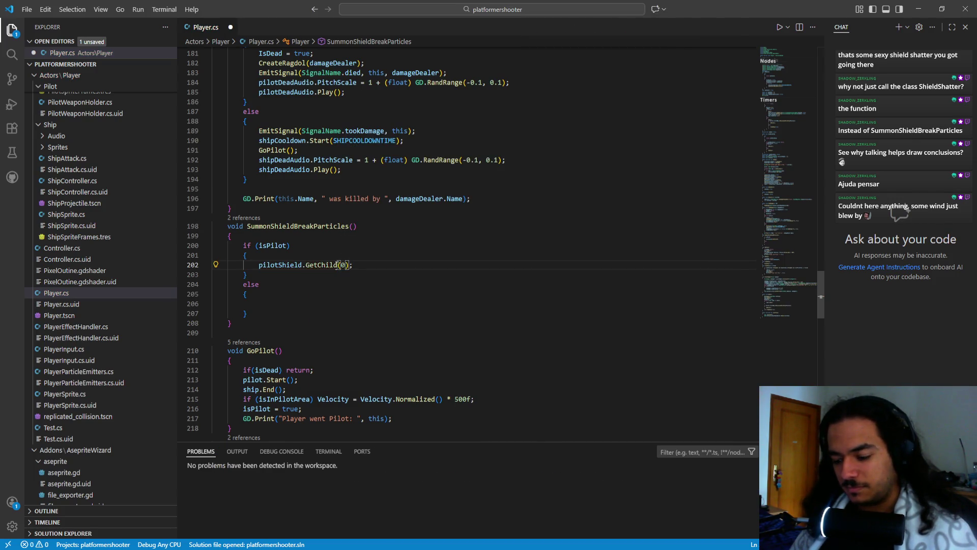
- Add the <GpuParticles2D> type argument and copy the pilotShield.GetChild expression
key(ctrl+space)
key(Escape)
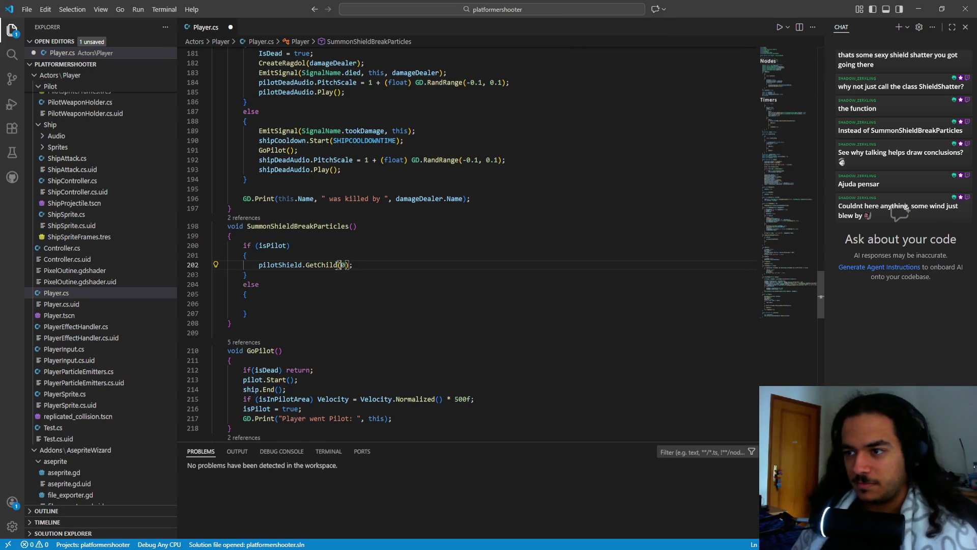
text(<gpo>)
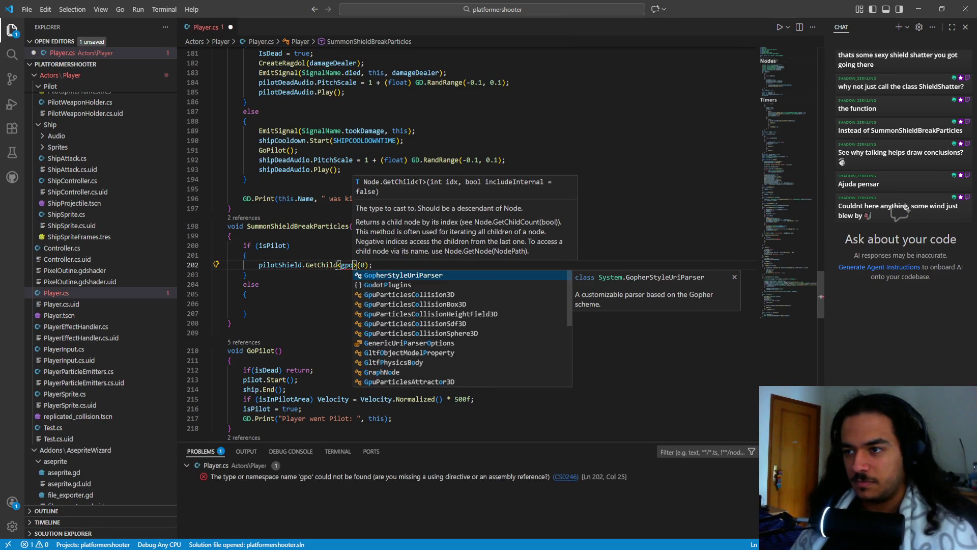
key(Tab)
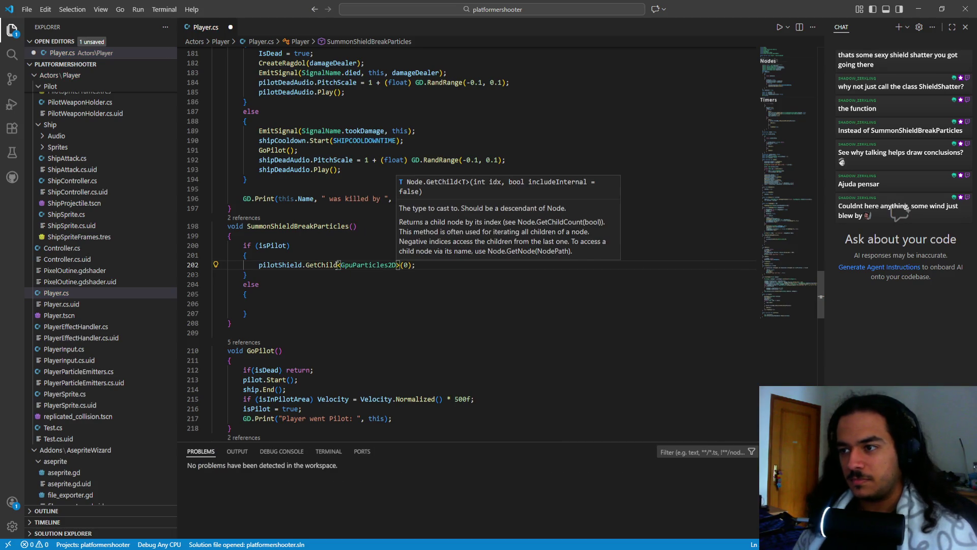
key(Right)
key(Right)
key(ctrl+shift+Left)
key(ctrl+shift+Left)
key(ctrl+shift+Left)
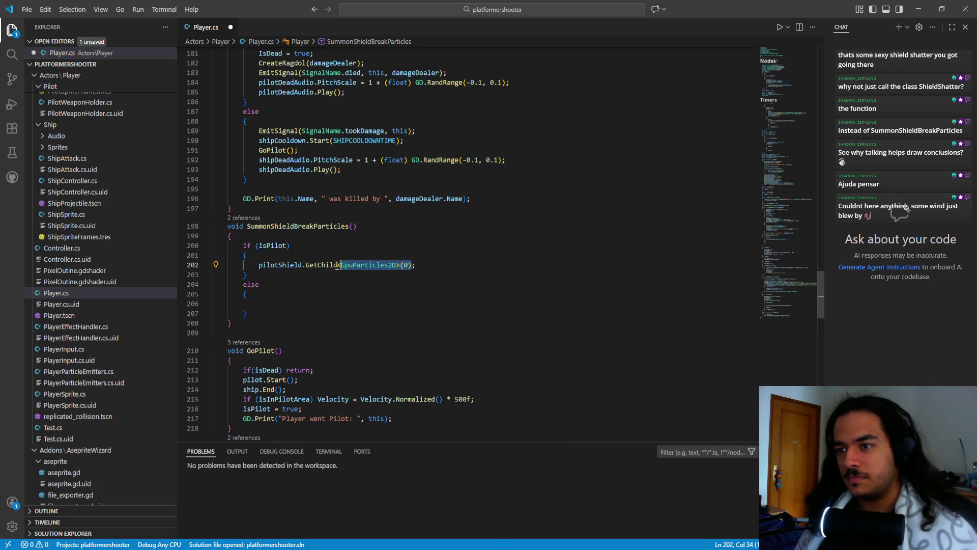
key(ctrl+c)
- Paste the GetChild expression into the else branch and start replacing its pilot prefix
key(Down)
key(Down)
key(Down)
key(ctrl+v)
key(Home)
key(shift+Right)
key(shift+Right)
key(shift+Right)
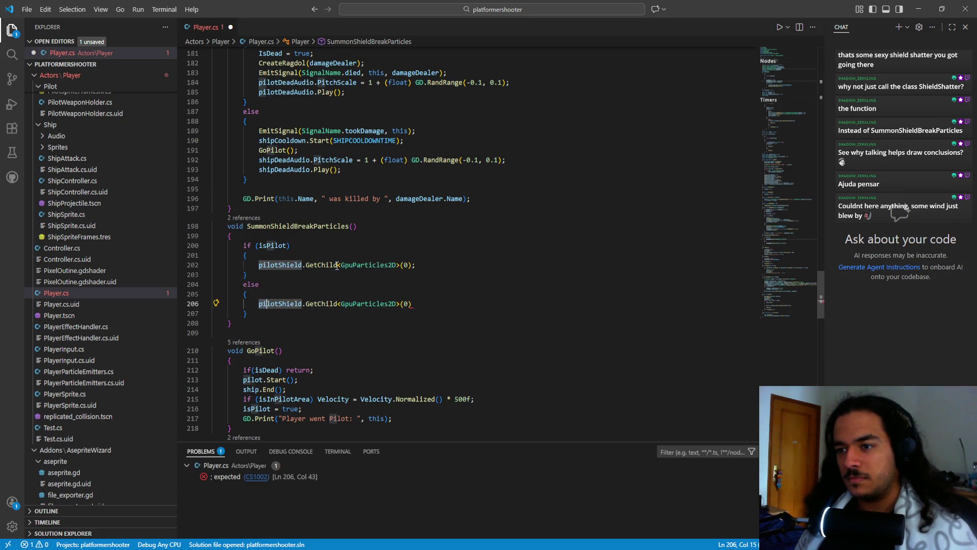
text(shield)
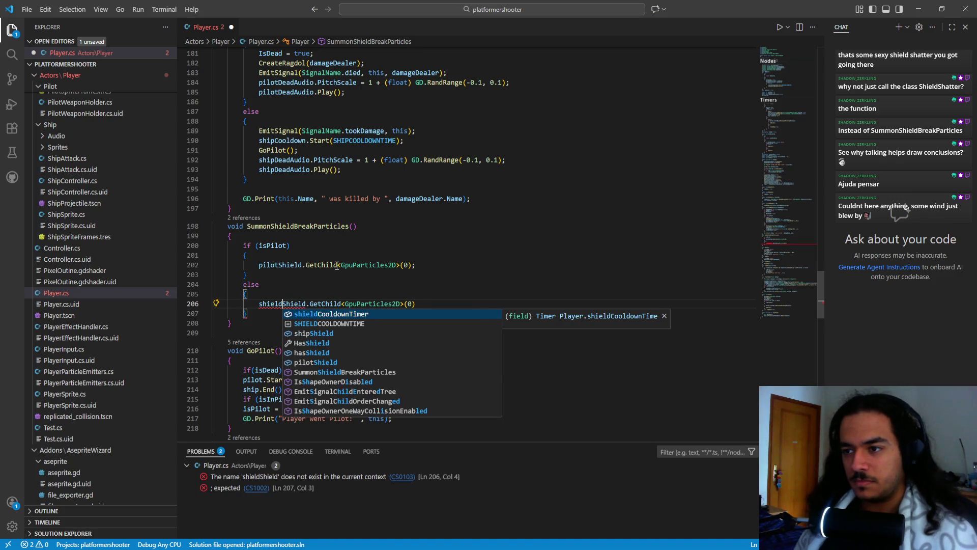
key(Escape)
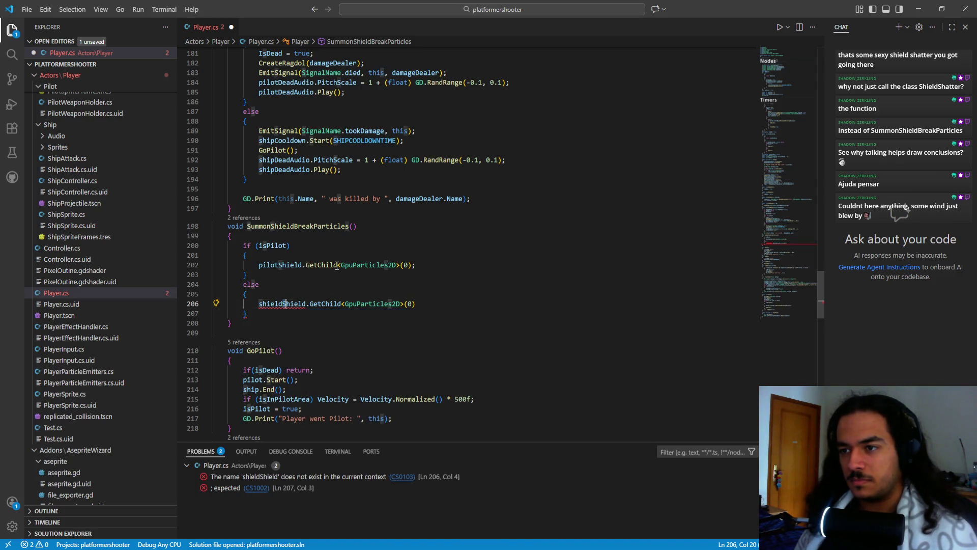
- Correct the else branch to shipShield.GetChild<GpuParticles2D>(0); and save Player.cs
key(Home)
key(ctrl+shift+Right)
key(shift+Left)
key(shift+Left)
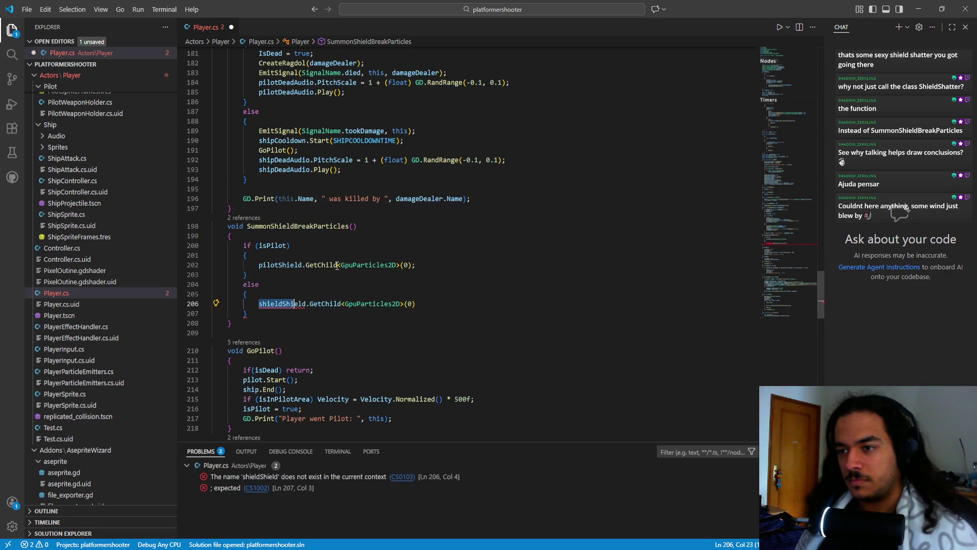
text(ship)
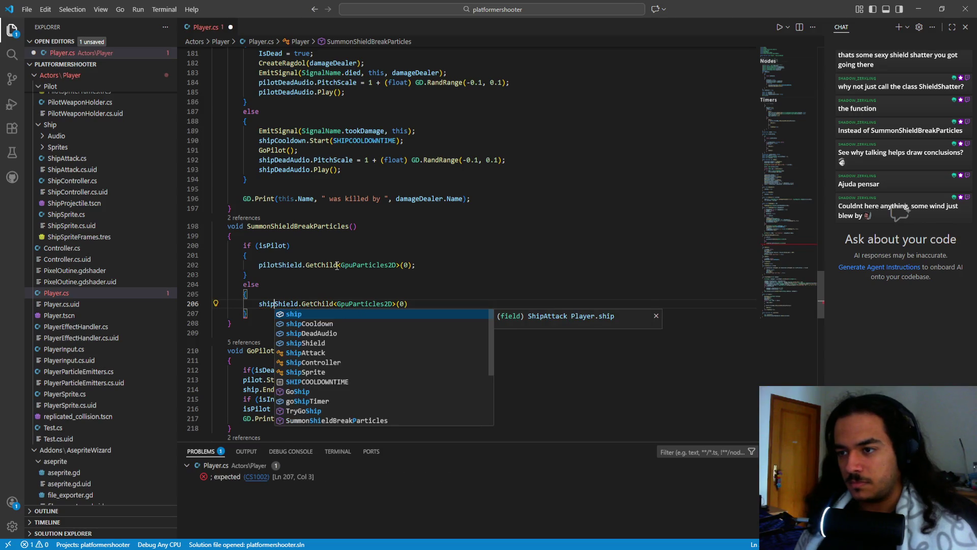
key(Escape)
click(418, 301)
text(;)
key(ctrl+s)
click(280, 238)
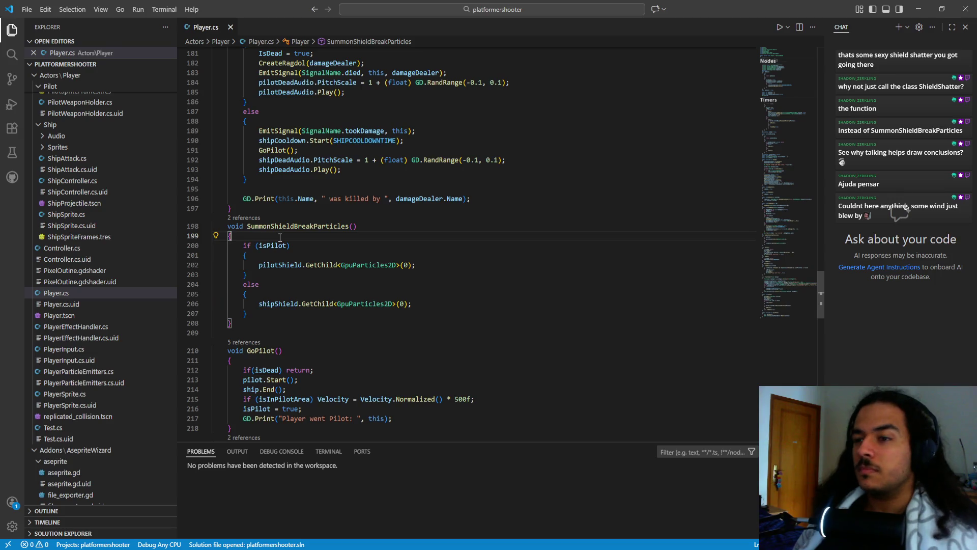
key(Return)
- Declare GpuParticles2D particlesEmitter and assign both shields' GetChild results to it, then save
text(Gpu)
key(Tab)
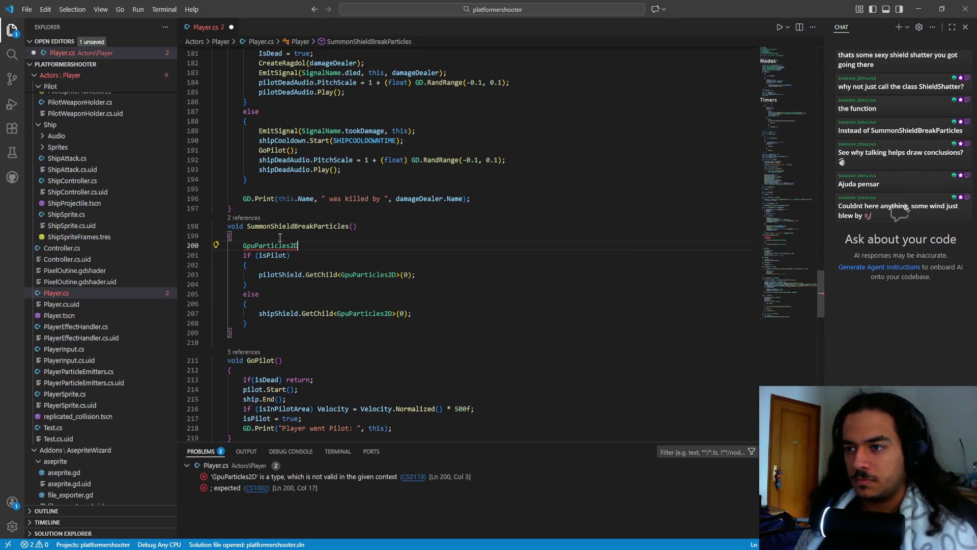
text(pa)
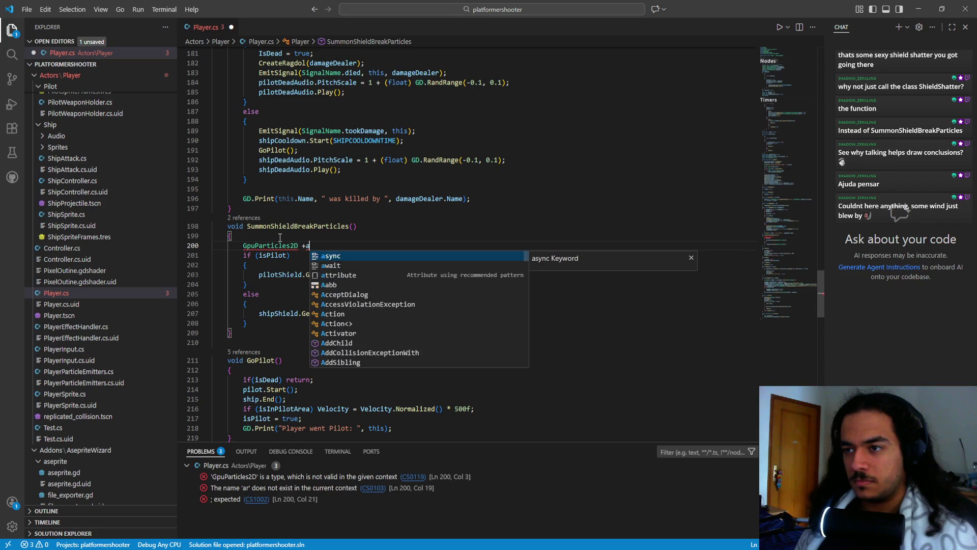
text(rticles)
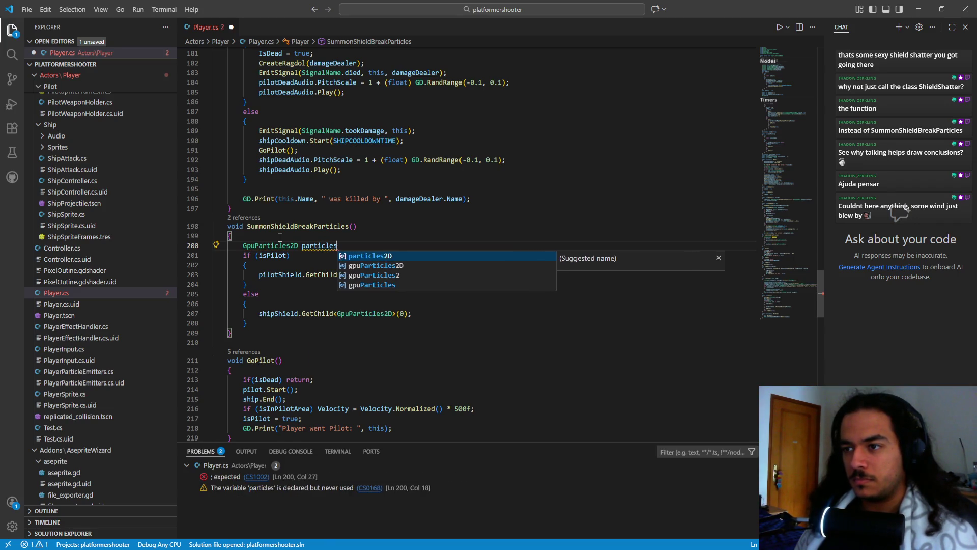
text(Emitter;)
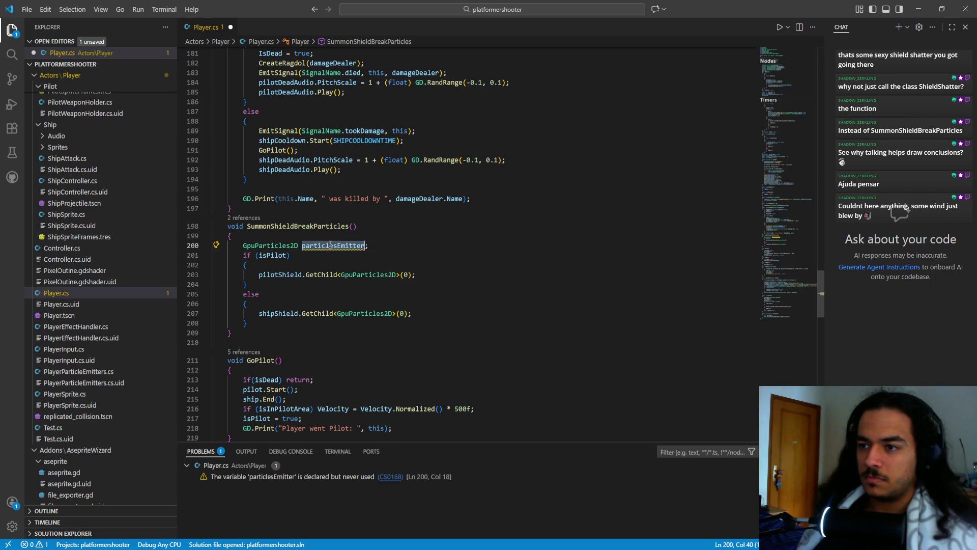
double_click(333, 276)
key(ctrl+d)
key(Home)
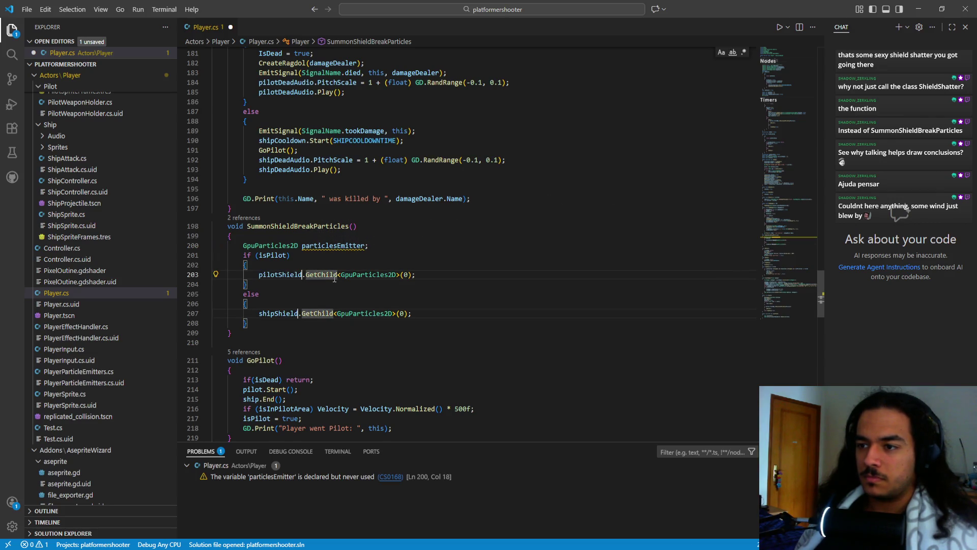
text(particlesEmitter)
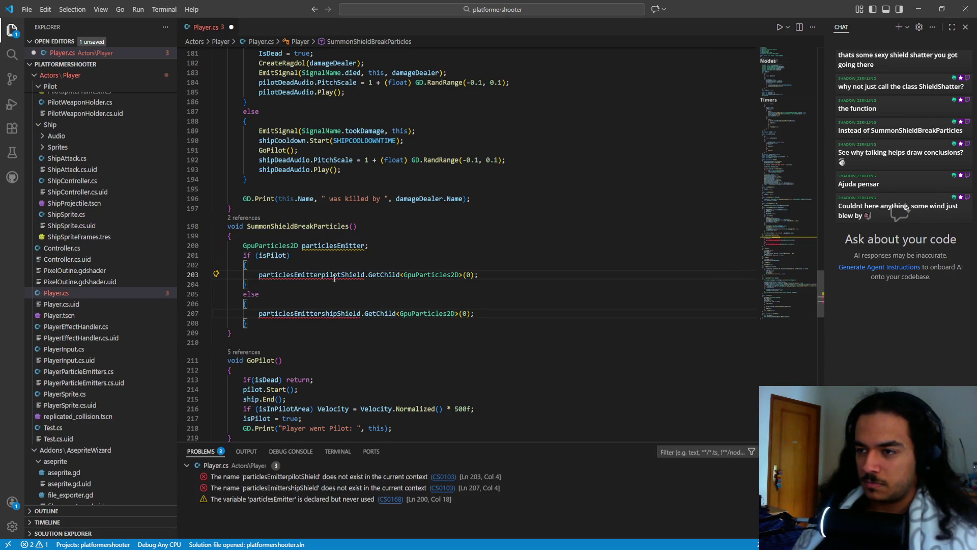
text( =)
key(ctrl+s)
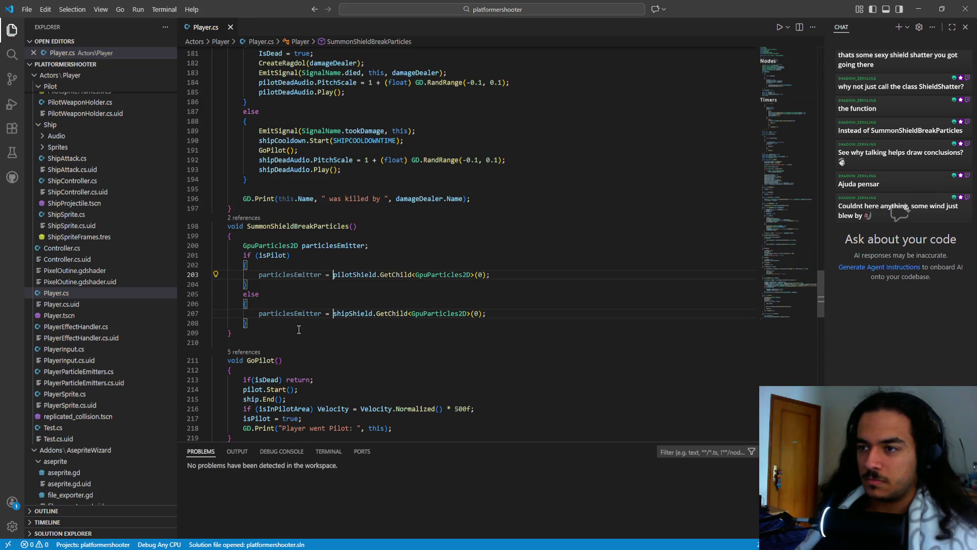
- Begin a particlesEmitter.emi… call on a new line after the if-else block
click(278, 324)
key(Return)
text(particlesEmitter.emi)
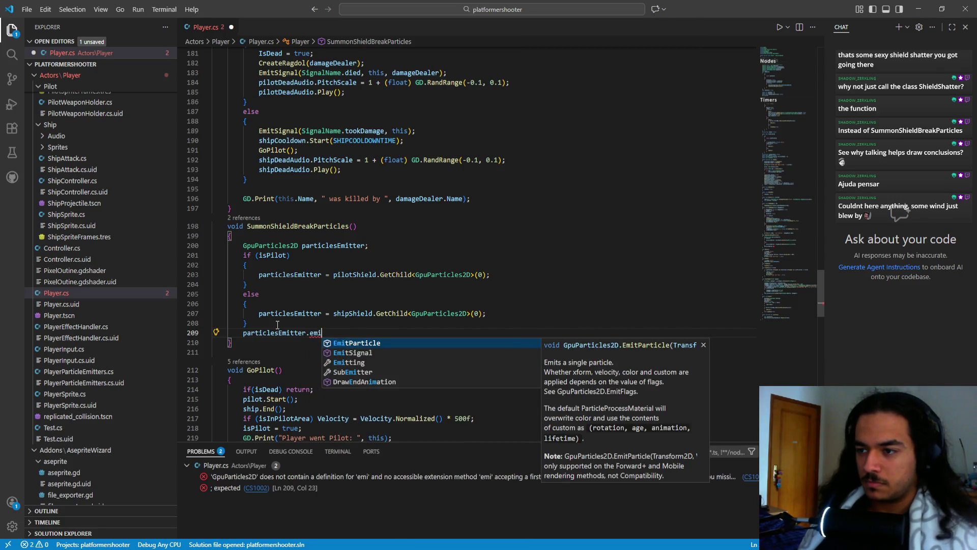
- Complete line 209 as particlesEmitter.Emitting = true; and save Player.cs
key(Down)
key(Down)
key(Return)
text(())
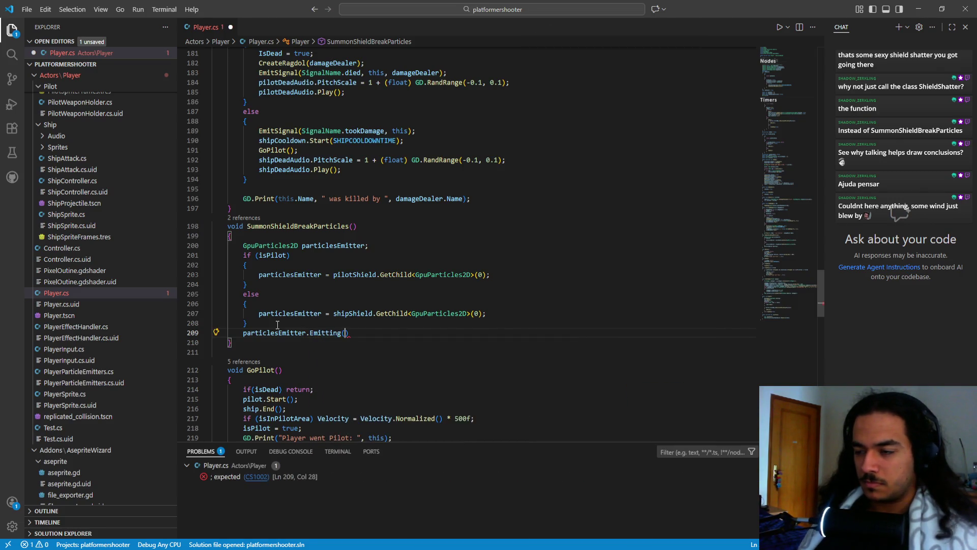
text(;)
key(ctrl+s)
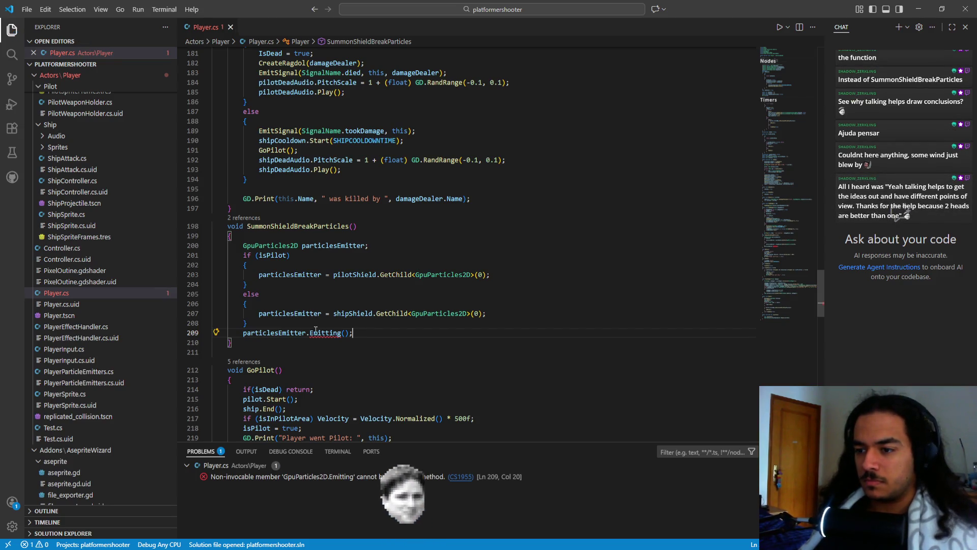
key(BackSpace)
key(BackSpace)
key(BackSpace)
text(= true;)
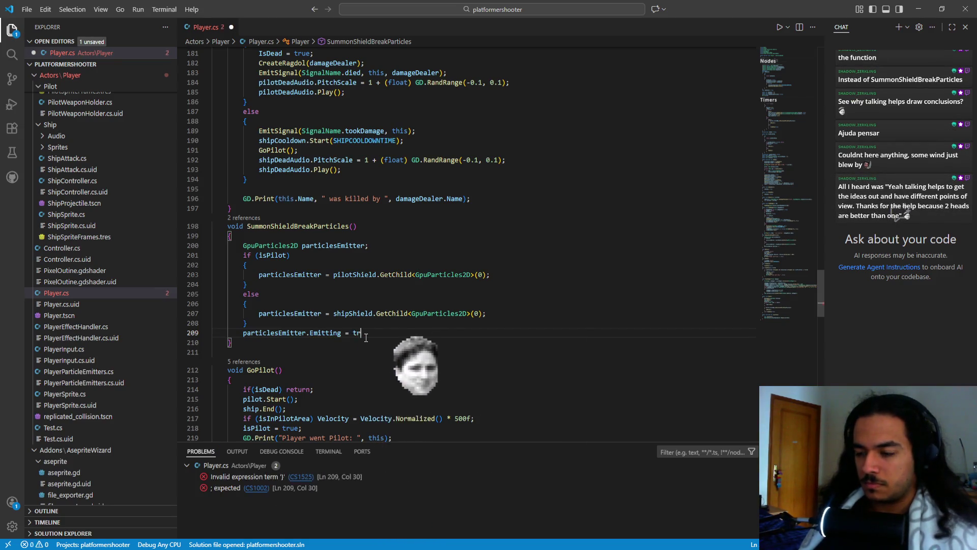
key(ctrl+s)
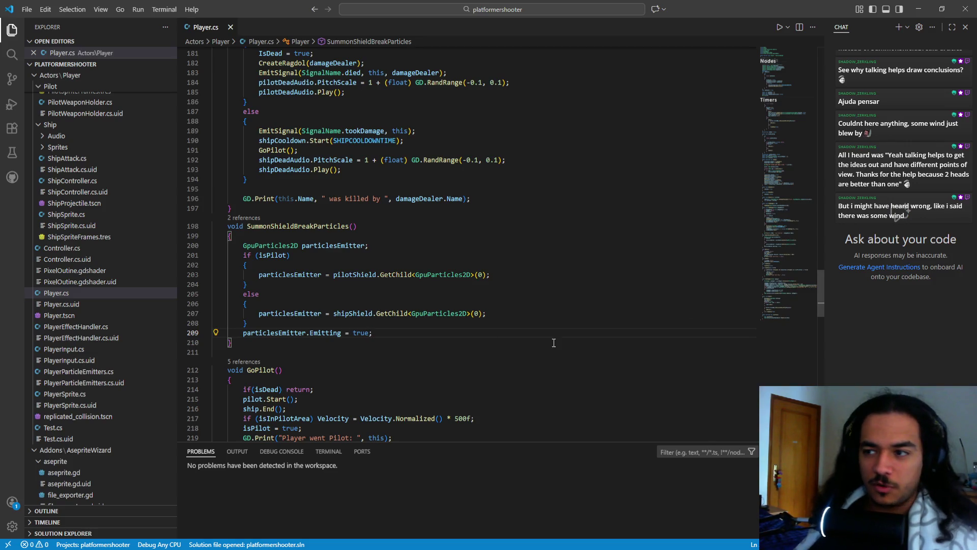
mouse_move(440, 311)
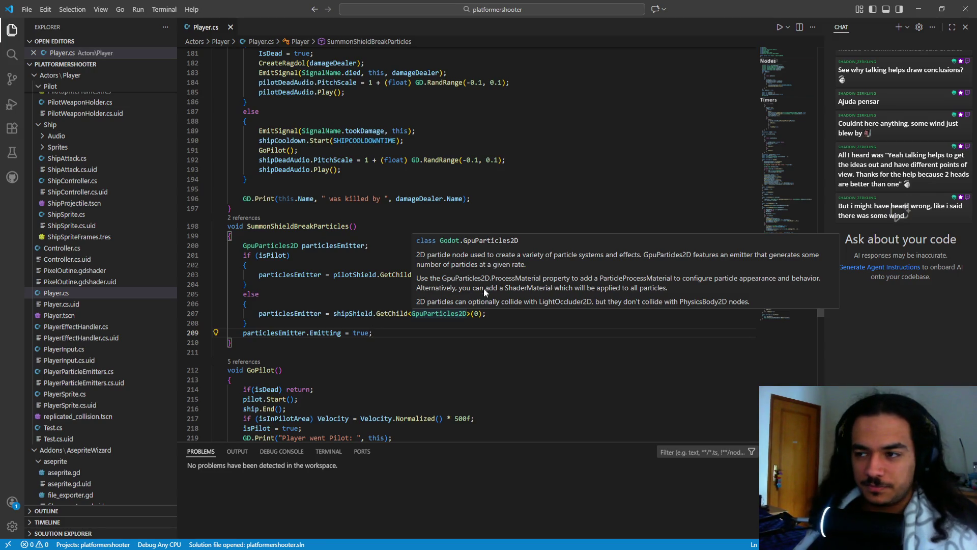
click(443, 343)
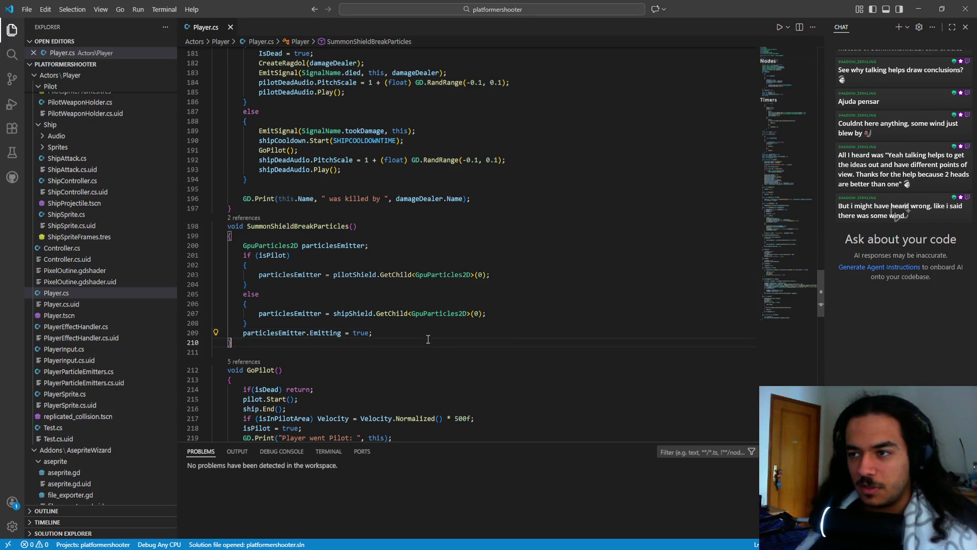
- Fold the SummonShieldBreakParticles method and highlight its name for the playtest
click(206, 226)
scroll(214, 254, up, 2)
key(Down)
key(Down)
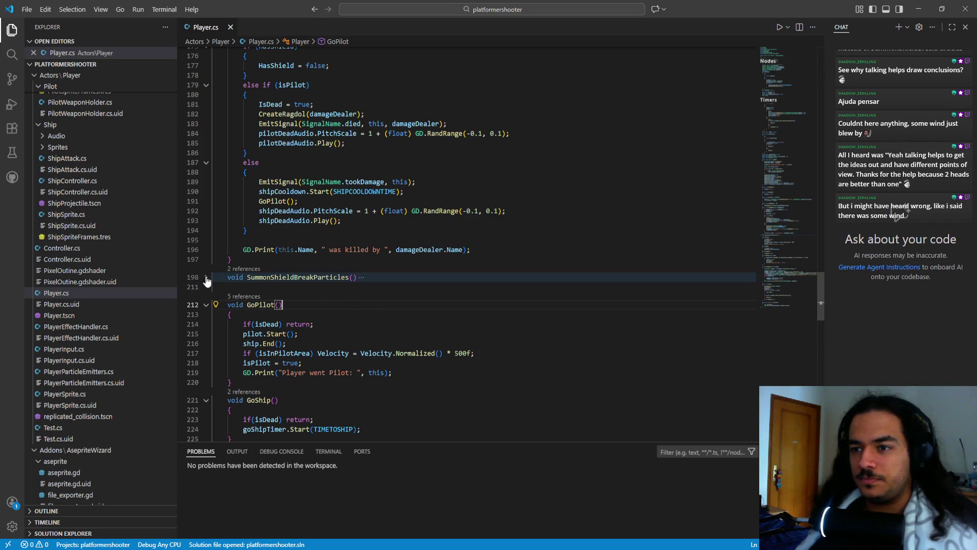
double_click(300, 277)
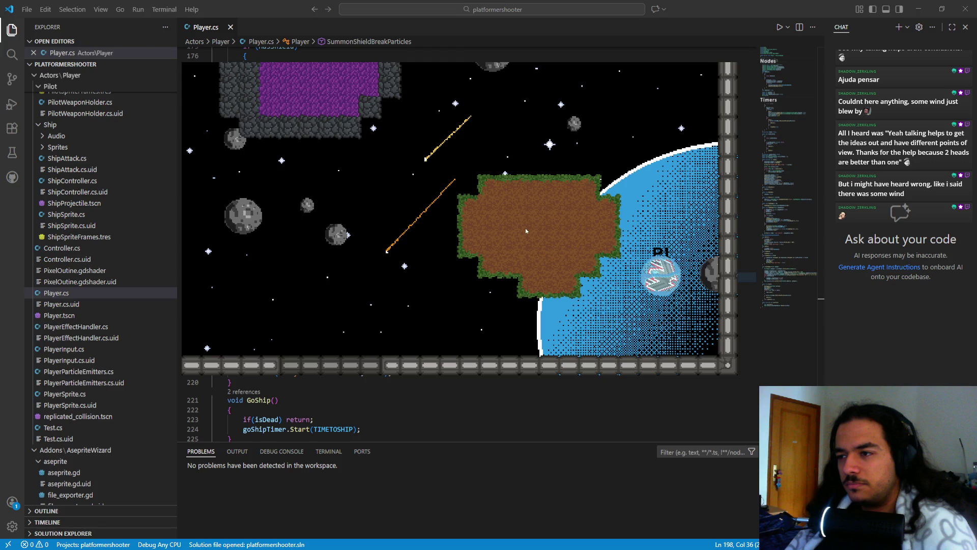
- Close the running game window with Alt+F4 and refocus Visual Studio Code
key(alt+F4)
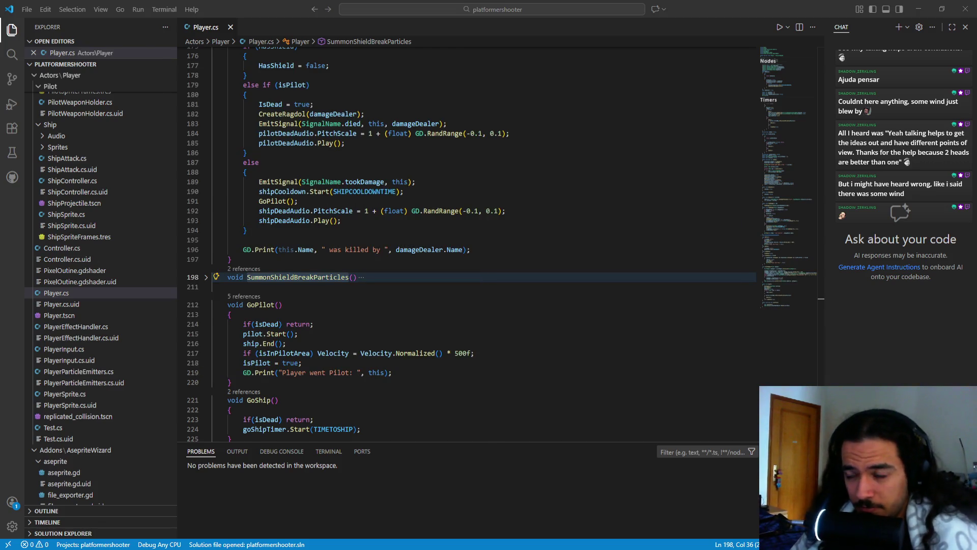
click(444, 280)
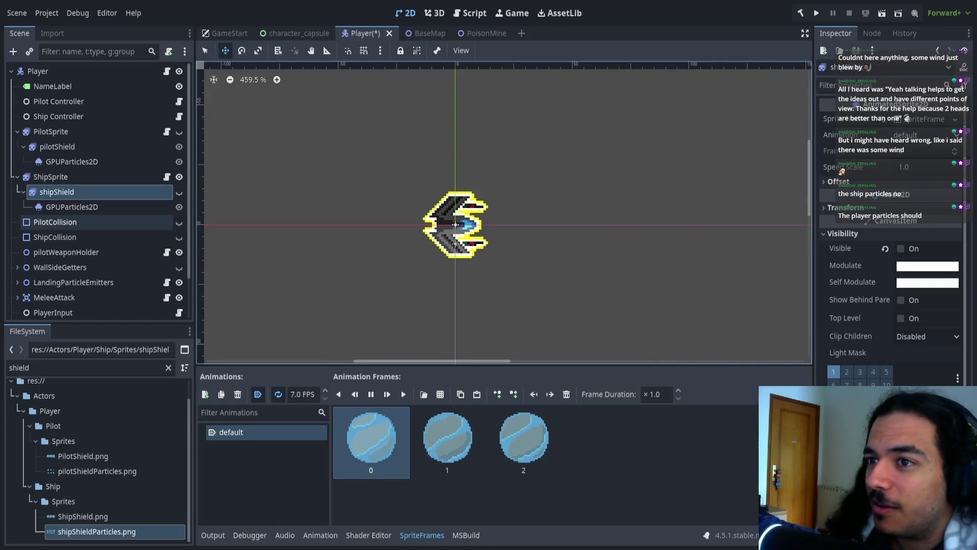
- Toggle visibility of shipShield and its GPUParticles2D node, leaving shipShield shown
click(179, 192)
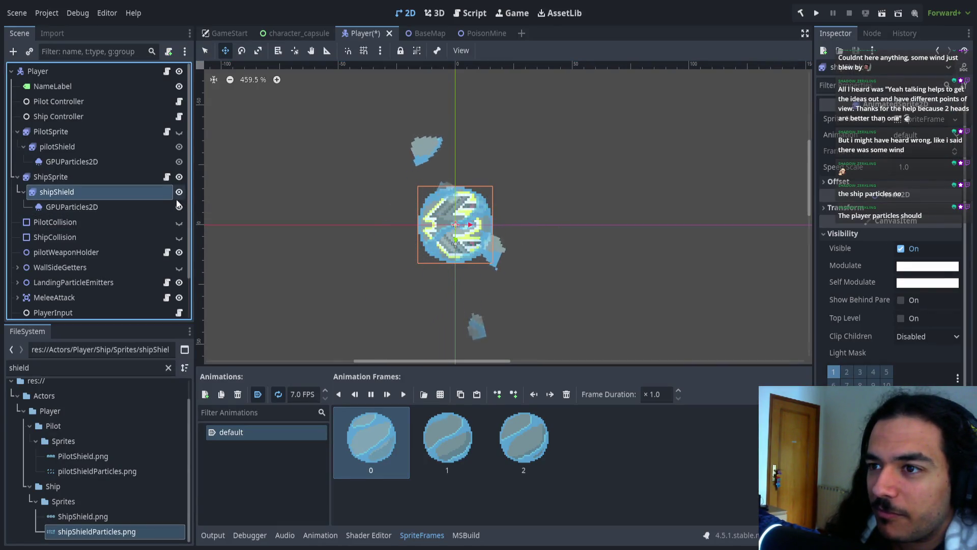
click(179, 207)
click(179, 207)
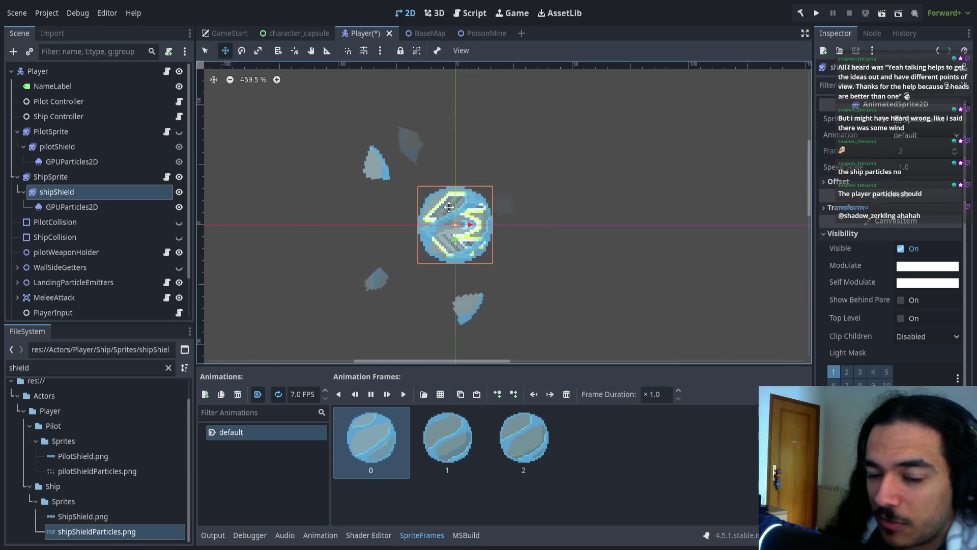
click(178, 192)
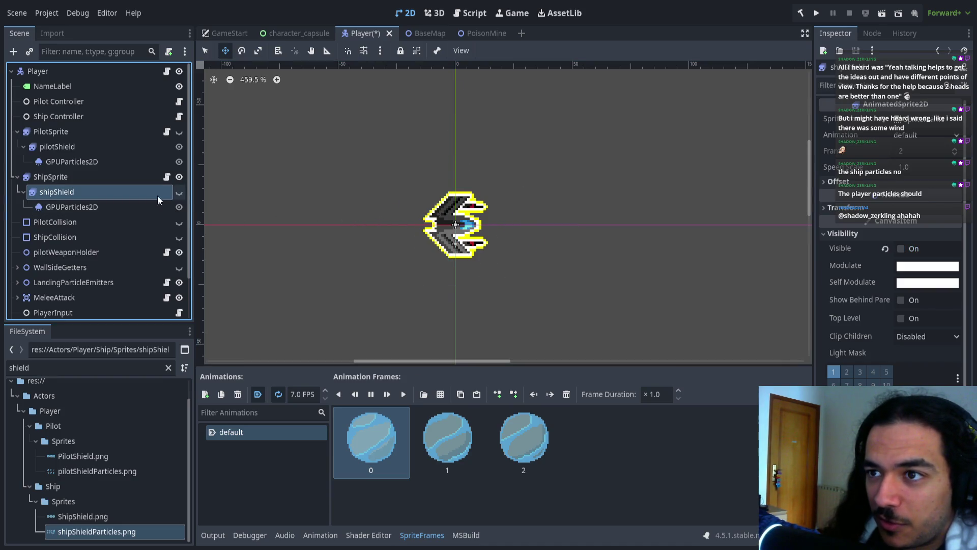
click(118, 209)
click(99, 191)
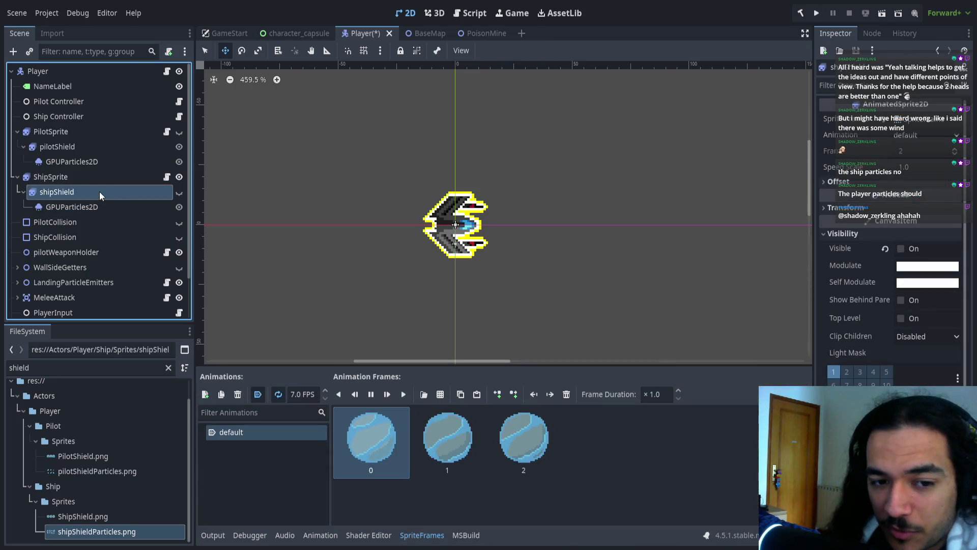
click(178, 194)
click(180, 194)
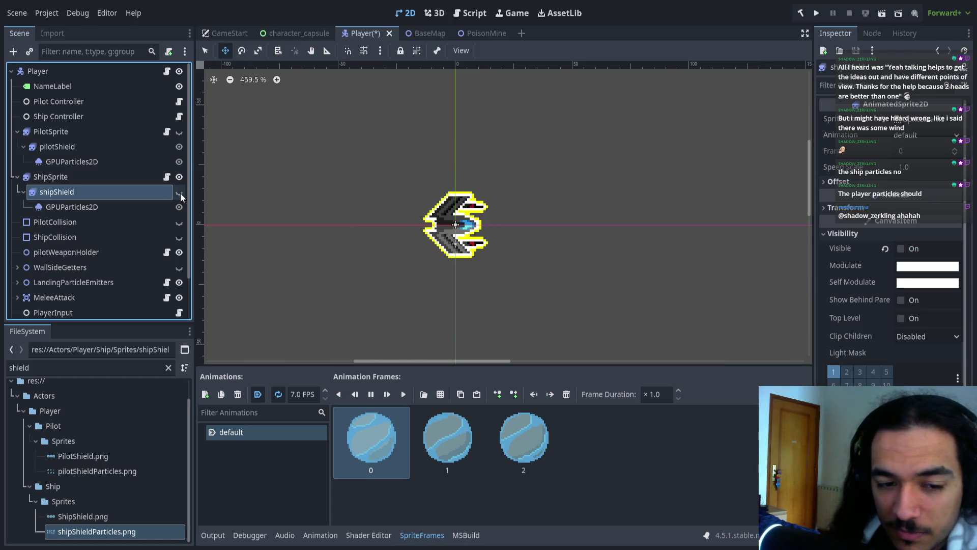
click(180, 195)
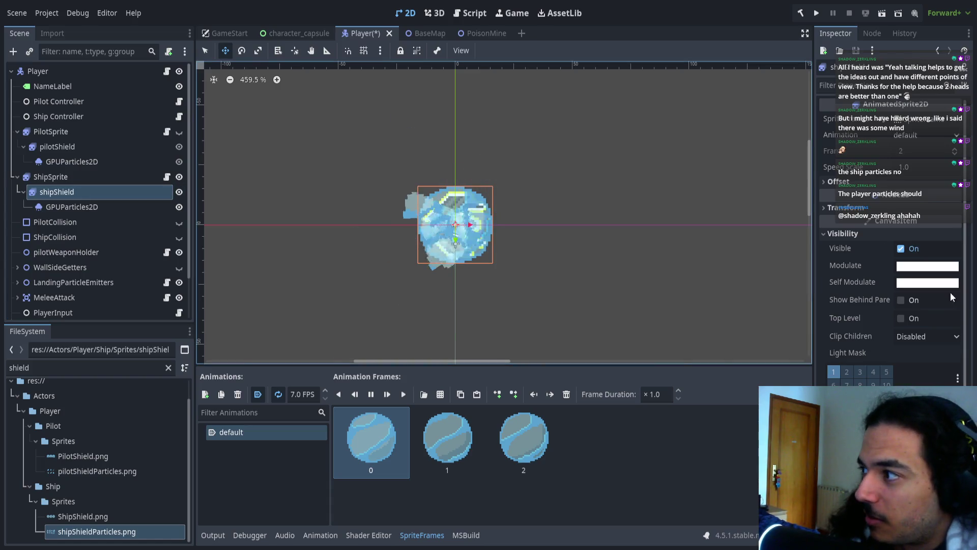
- Make shipShield's Self Modulate transparent, reset it to white, and return to VS Code
key(ctrl+z)
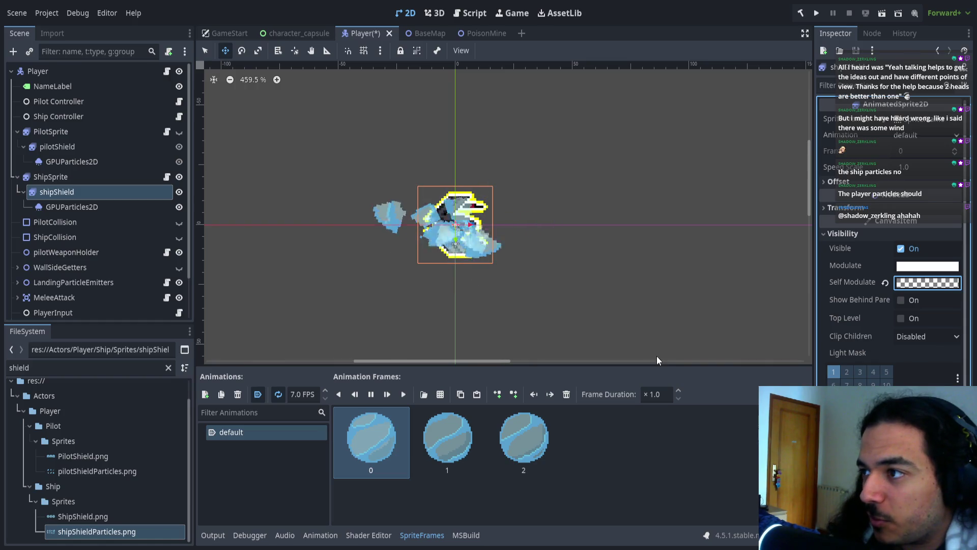
click(885, 283)
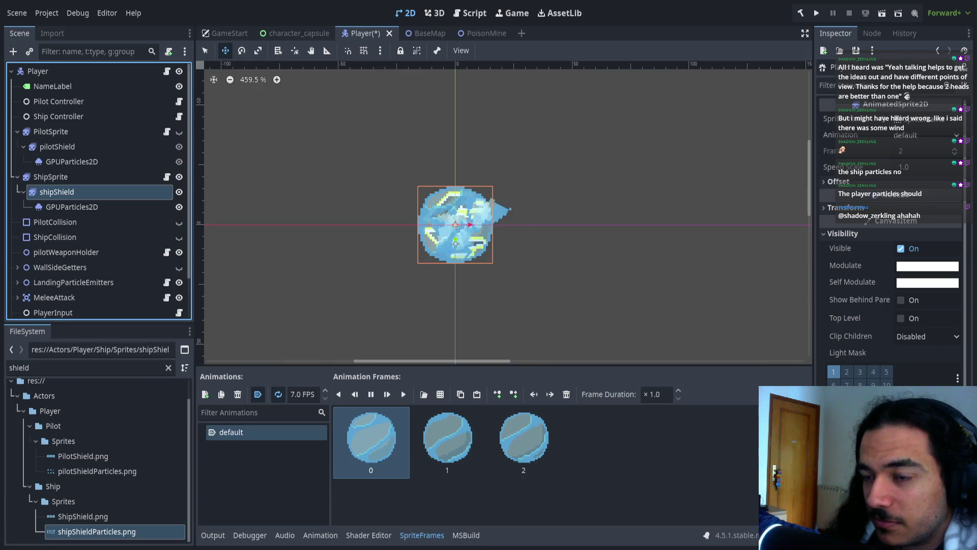
key(alt+Tab)
scroll(469, 244, up, 20)
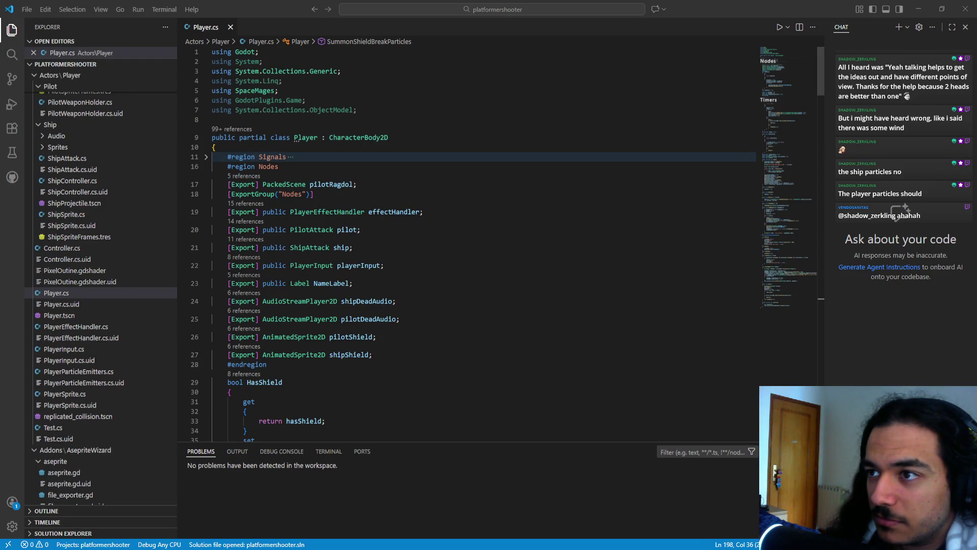
- Fold #region Nodes and multi-select the pilotShield and shipShield Visible assignments on lines 38-39
click(207, 167)
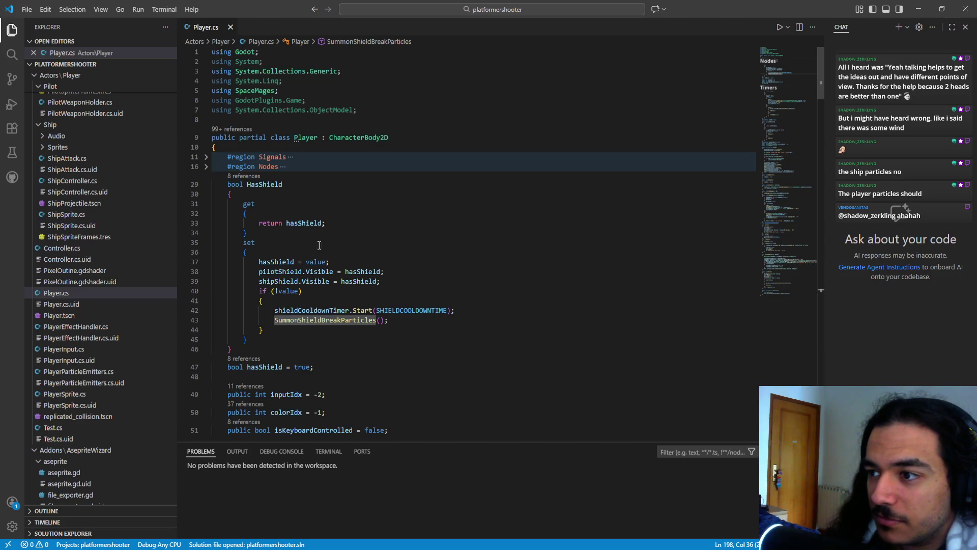
scroll(370, 310, down, 4)
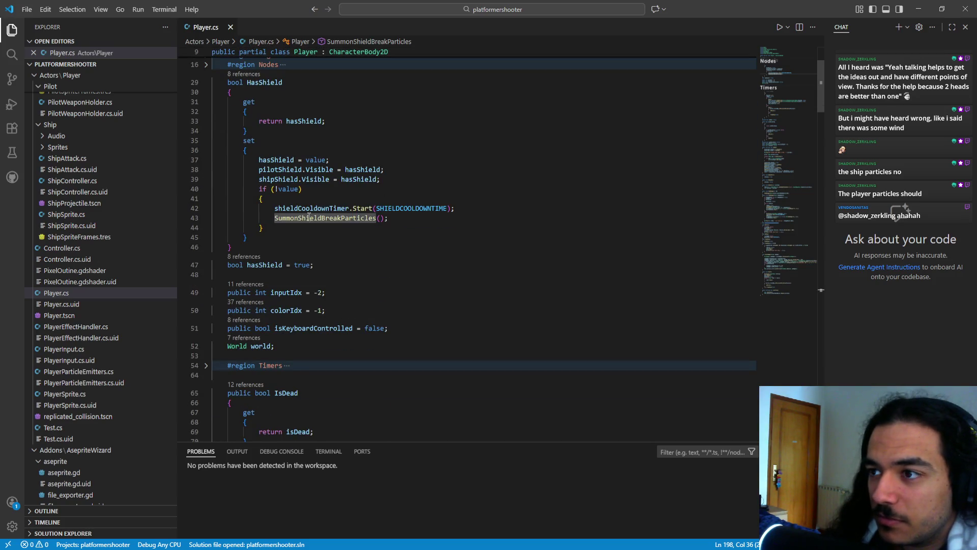
click(334, 170)
key(ctrl+d)
key(ctrl+d)
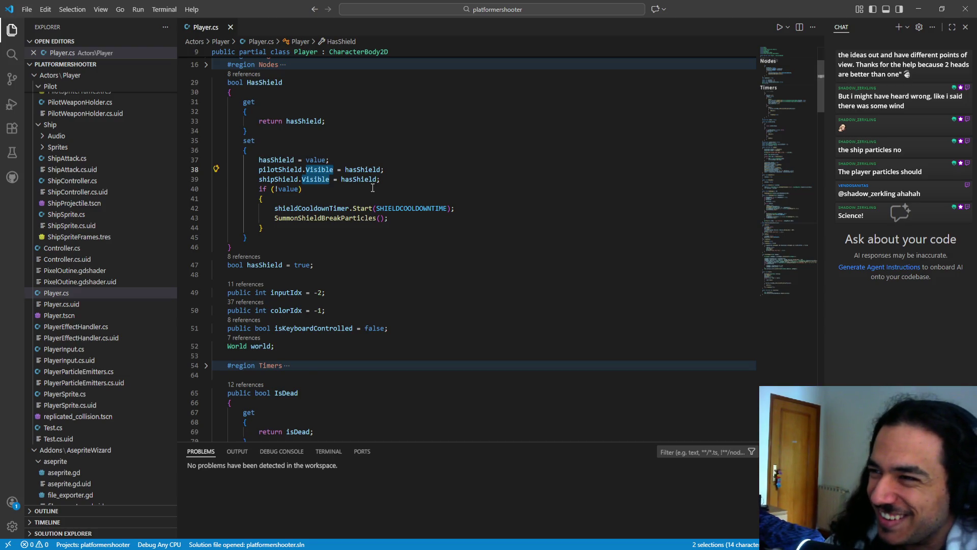
- Point both shield assignments at SelfModulate, dropping the alpha accessor and the hasShield value
text(Self)
key(Tab)
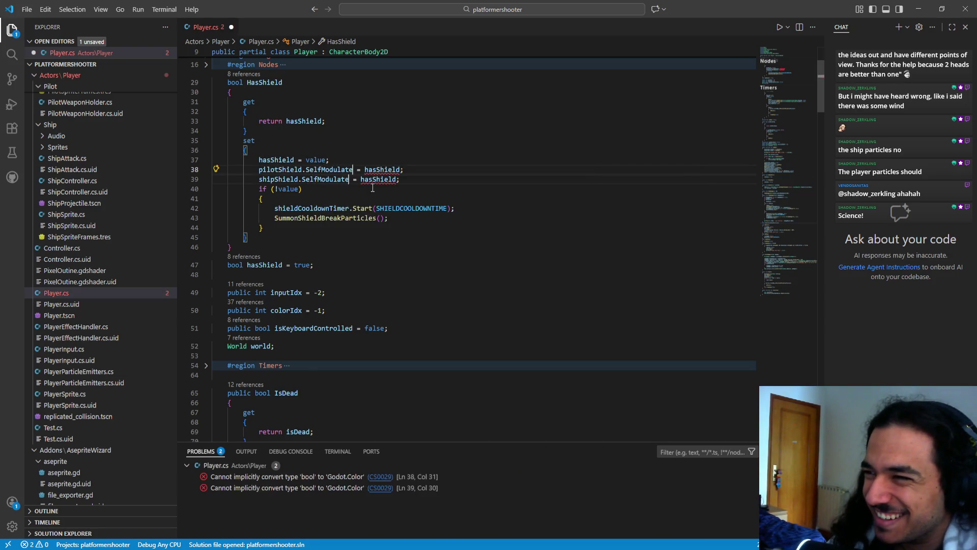
text(.A)
key(Escape)
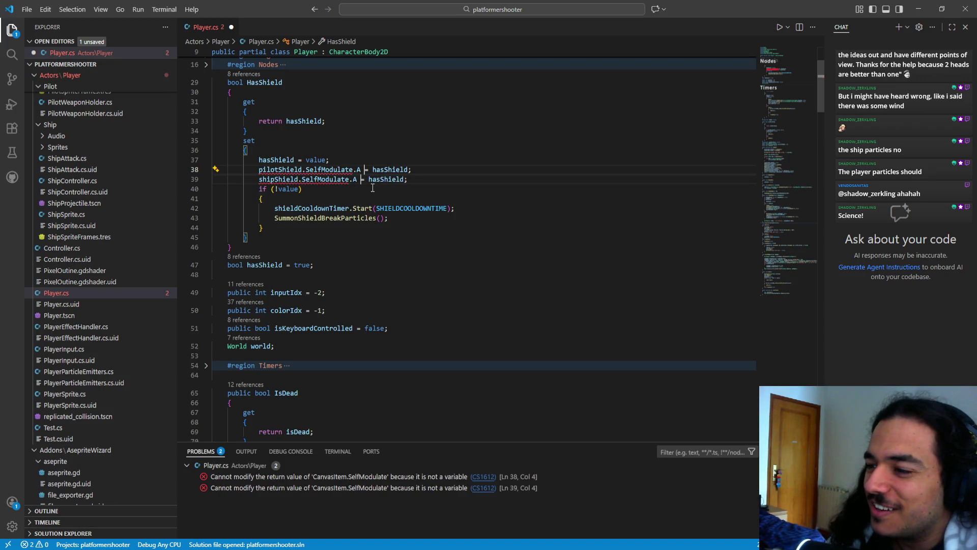
key(BackSpace)
key(BackSpace)
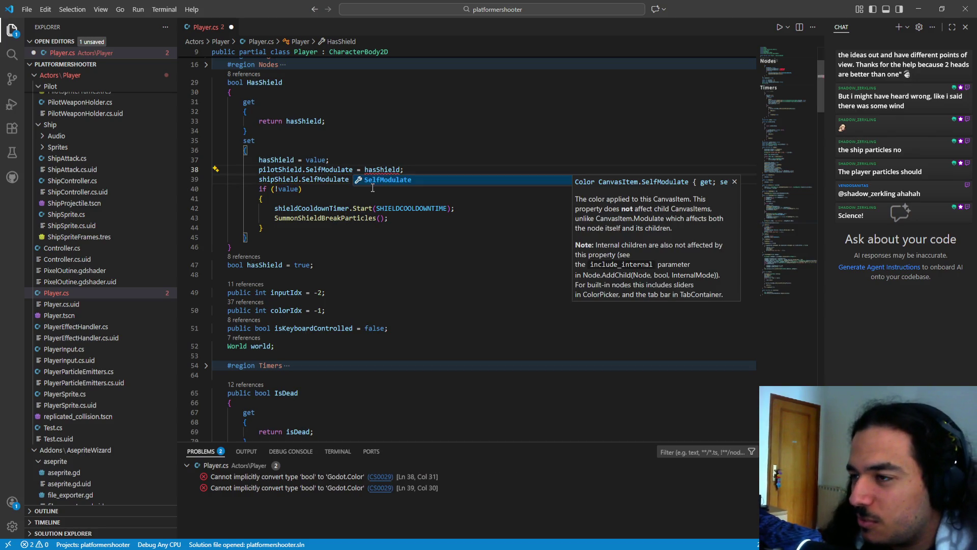
key(Escape)
key(ctrl+Right)
key(ctrl+shift+Right)
key(Delete)
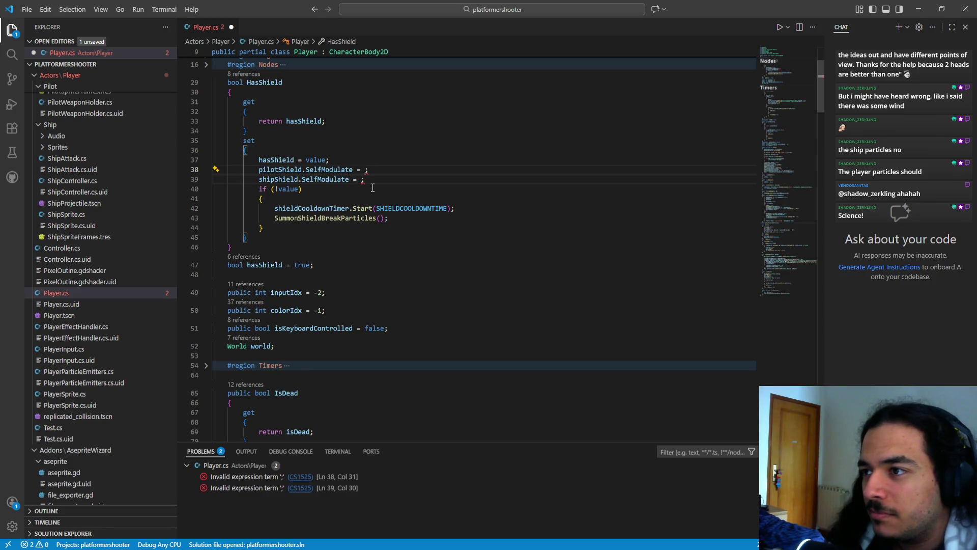
- Move both shield SelfModulate lines into the if (!value) block and indent them
key(alt+Down)
key(alt+Down)
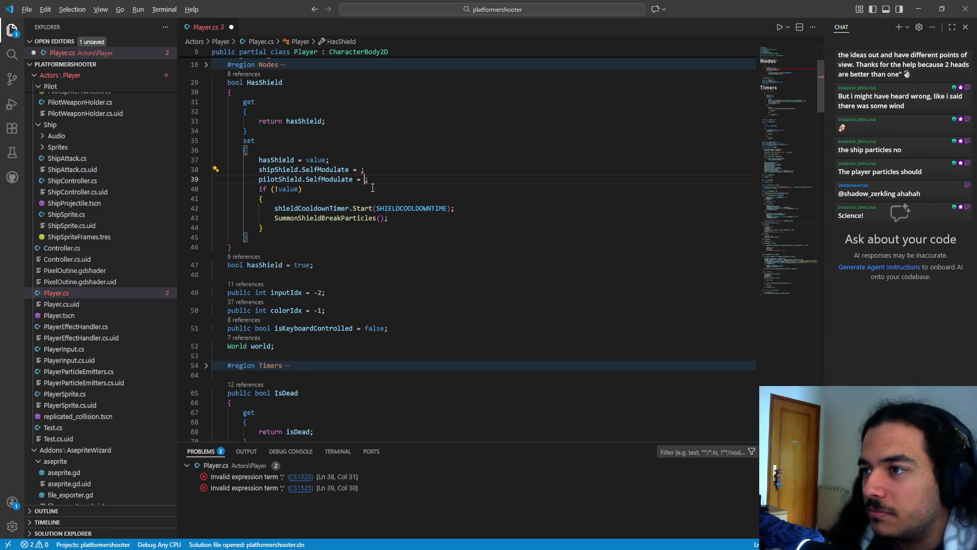
key(alt+Up)
key(alt+Up)
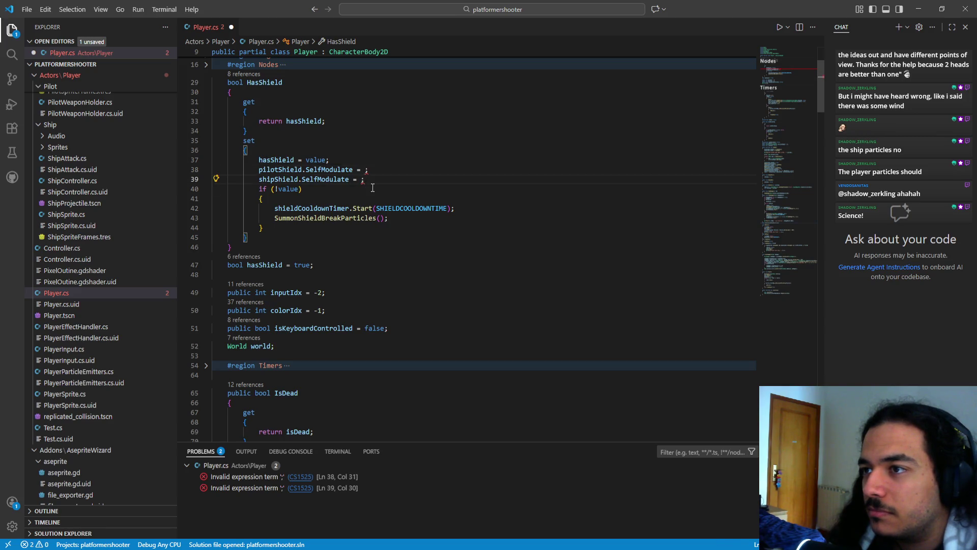
key(shift+Up)
key(alt+Down)
key(alt+Down)
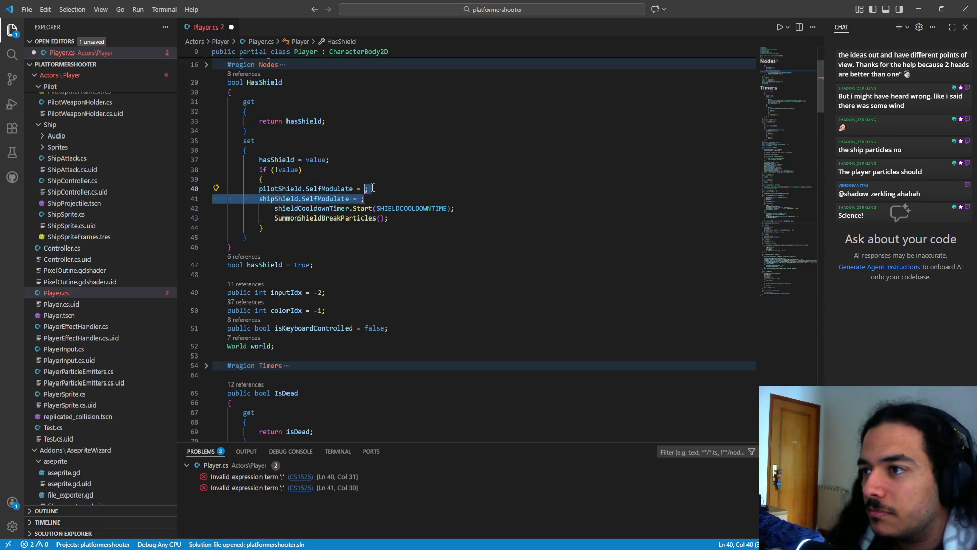
key(Home)
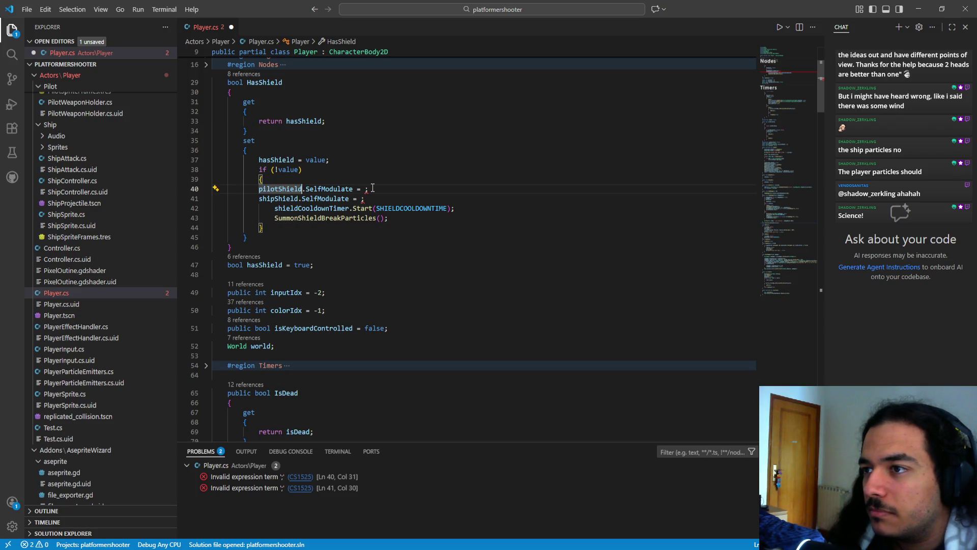
key(ctrl+shift+Right)
key(Left)
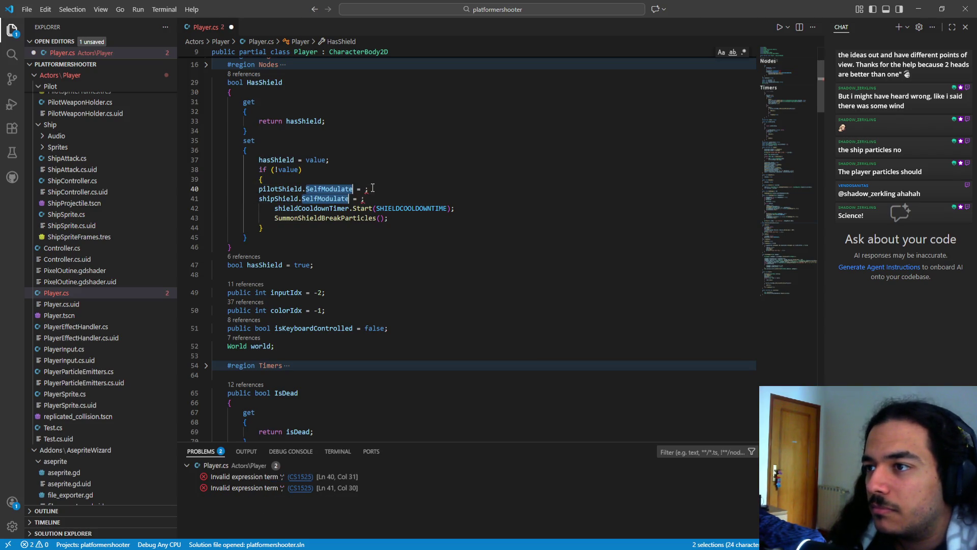
key(Left)
key(Home)
key(Tab)
key(End)
key(Left)
- Assign new Color(1, 1, 1, 0) to pilotShield and shipShield SelfModulate on both lines
text(new )
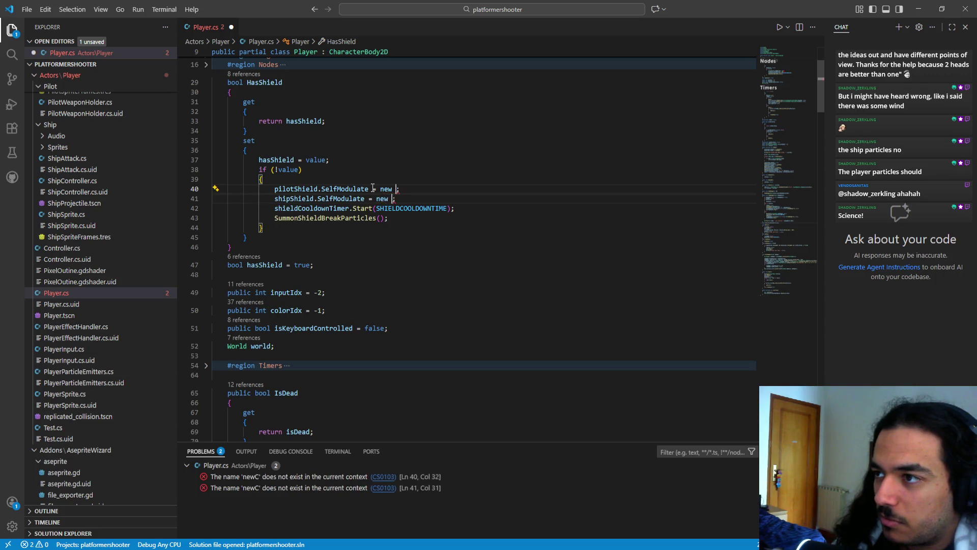
text(Colro)
key(Down)
key(Down)
key(Down)
key(Return)
key(shift+Left)
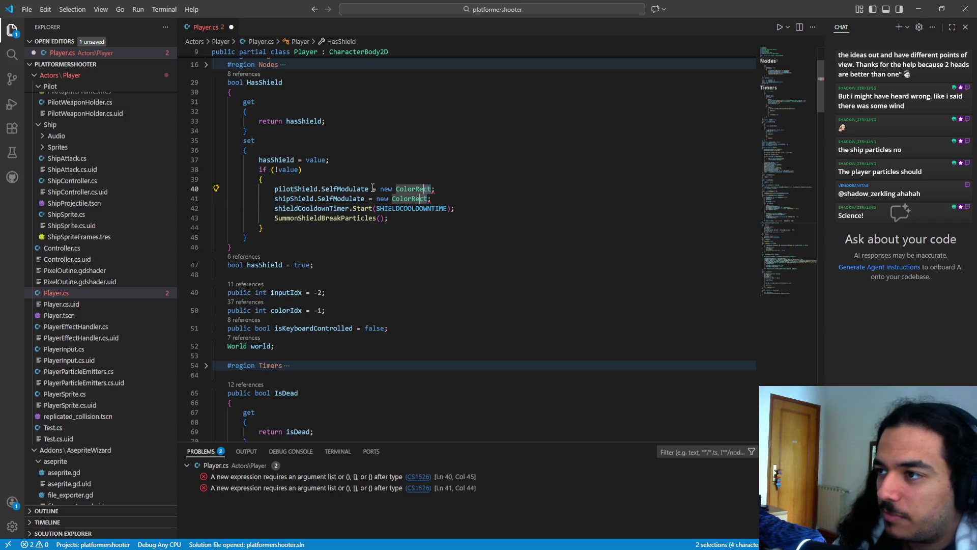
key(BackSpace)
text(()
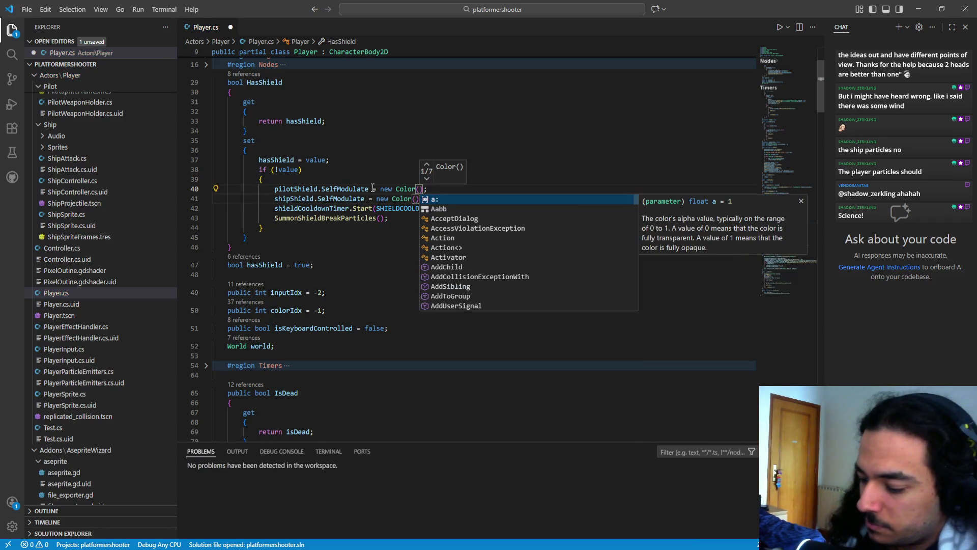
text(1, 1,1)
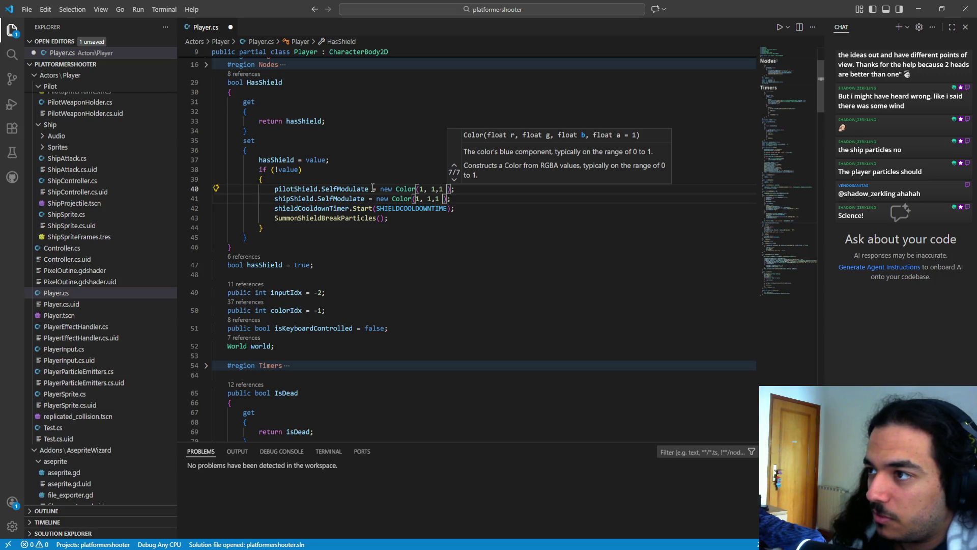
key(BackSpace)
text(1,)
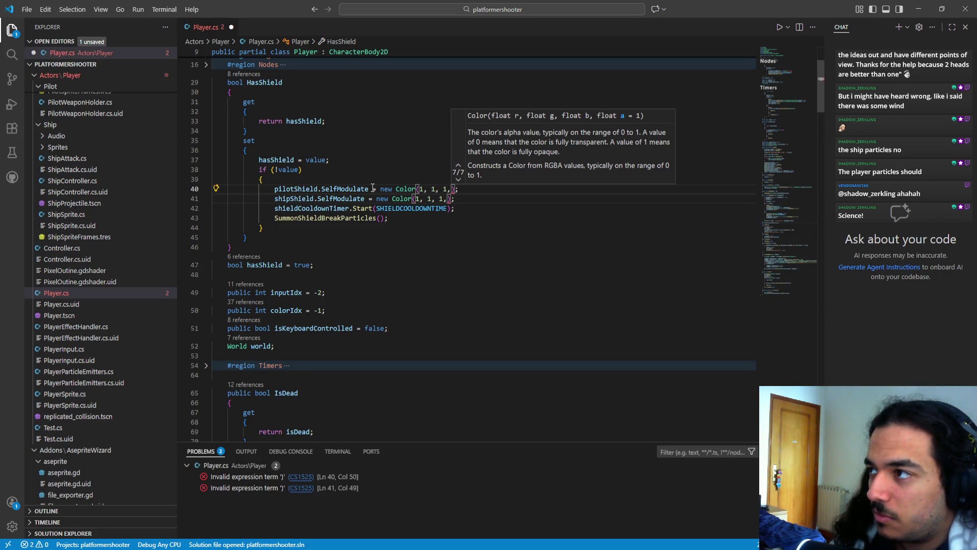
key(Escape)
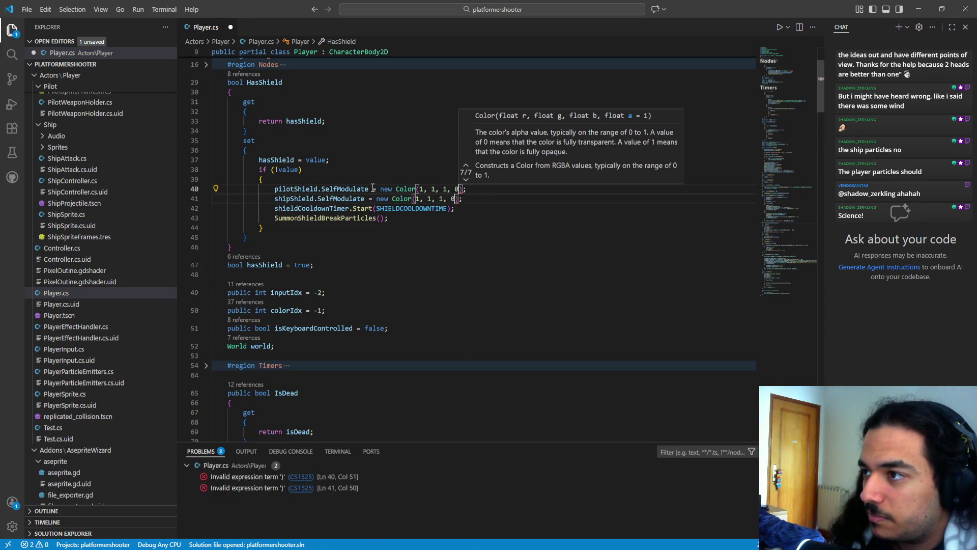
text(0)
key(Escape)
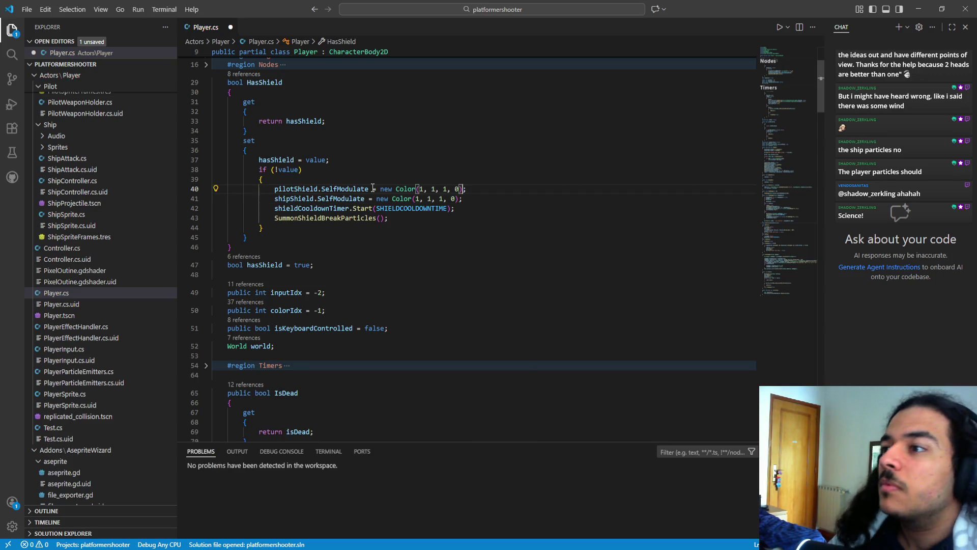
drag(474, 193, 475, 180)
key(ctrl+c)
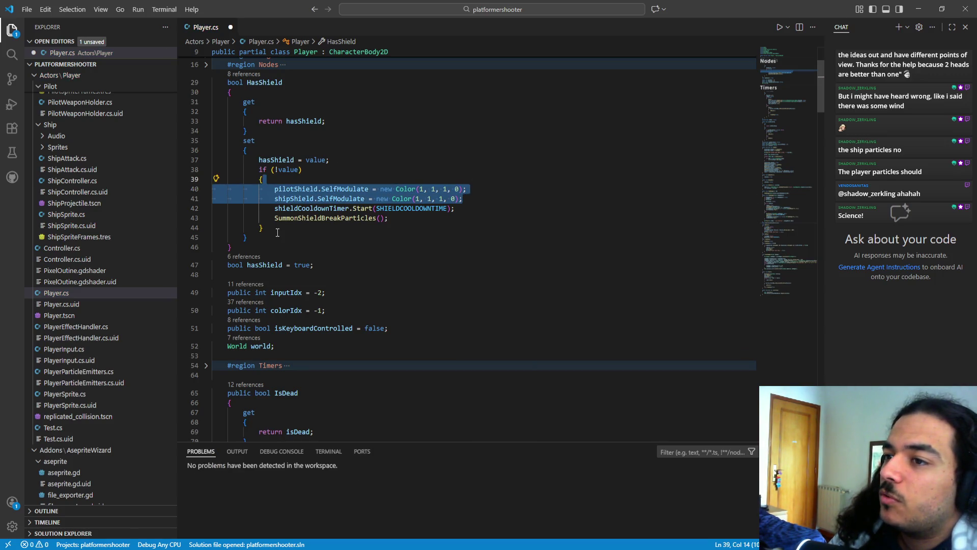
- Add an else block setting both shields' SelfModulate to new Color(1, 1, 1, 1), then run the game from Godot
click(277, 233)
key(Return)
text(else)
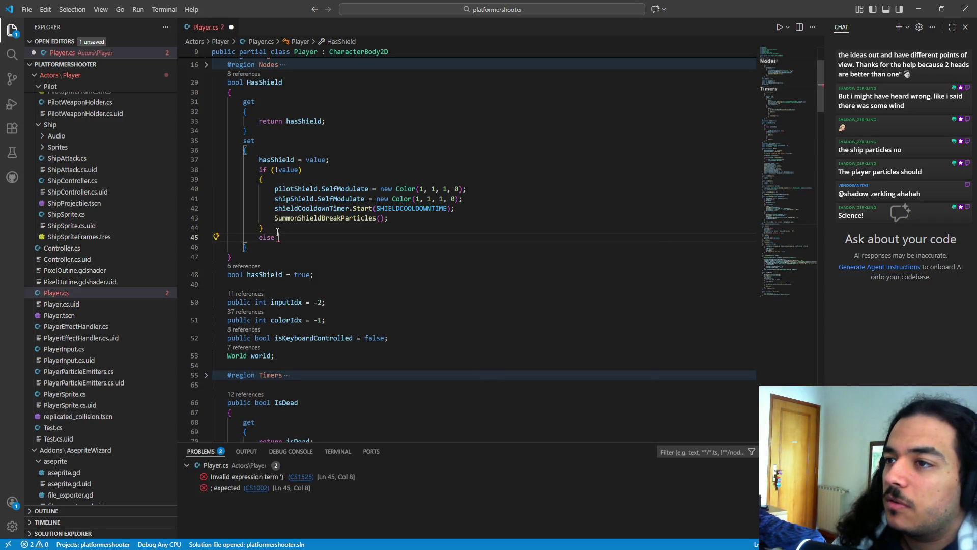
key(ctrl+v)
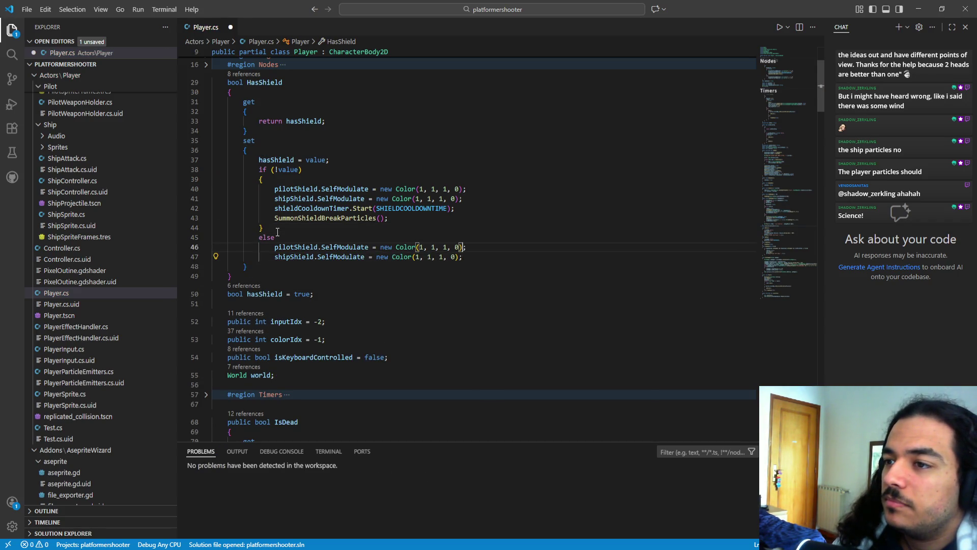
key(ctrl+z)
key(Return)
text({)
key(Return)
key(ctrl+v)
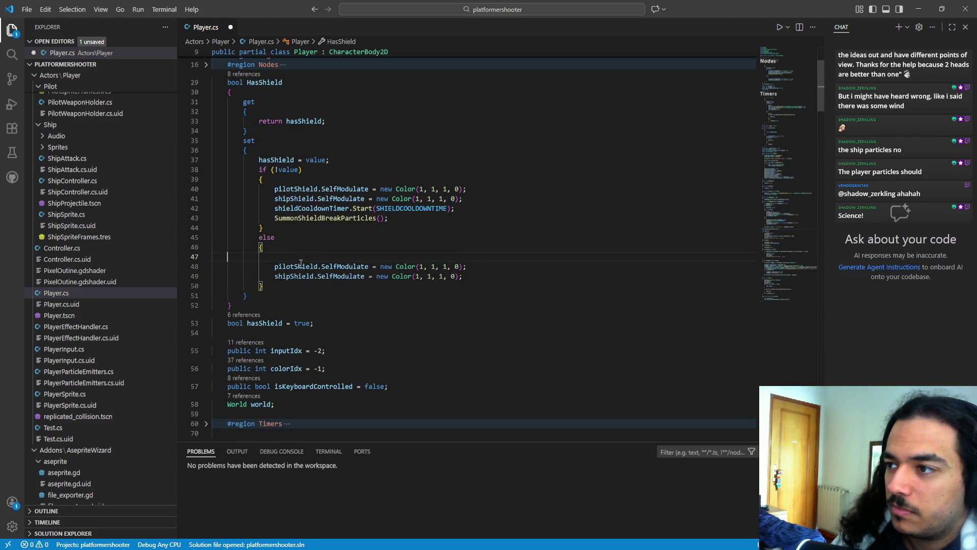
key(BackSpace)
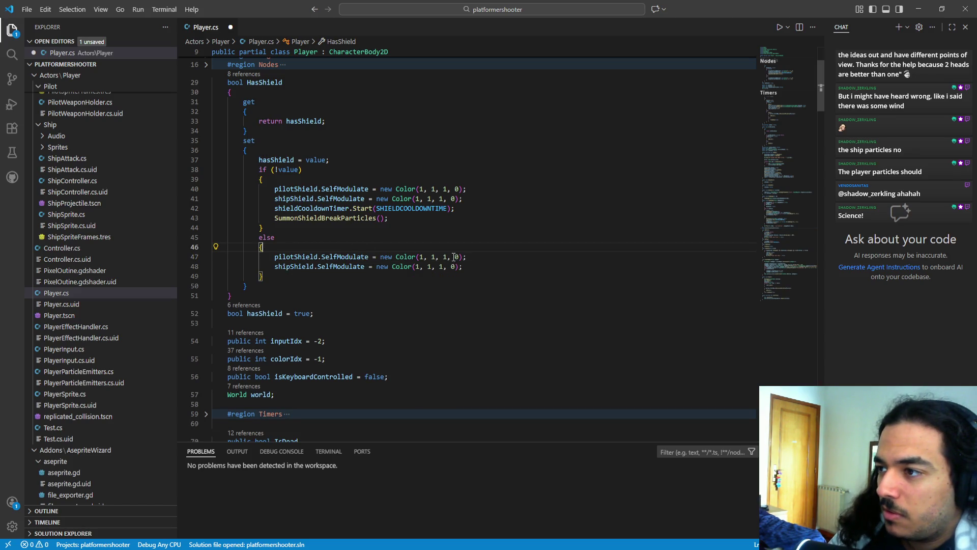
text(a)
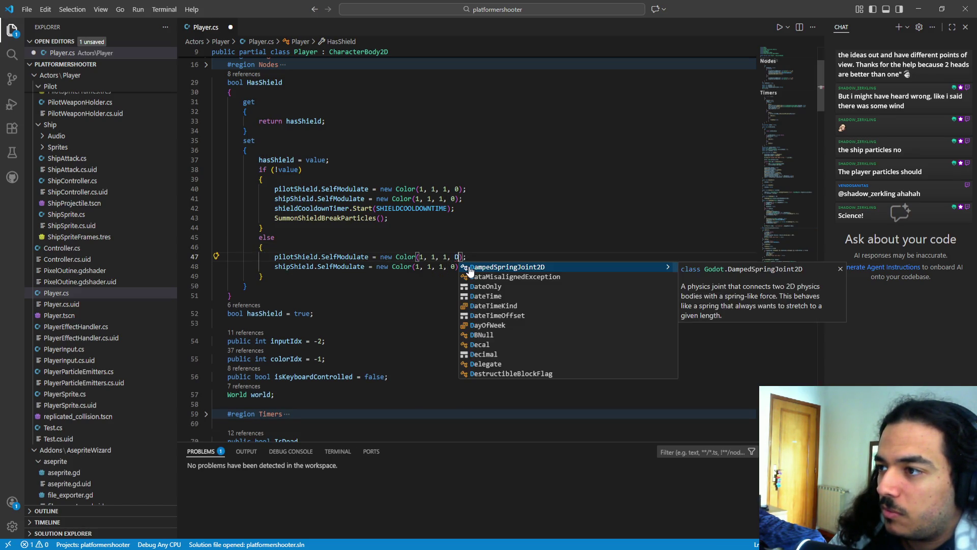
key(BackSpace)
text(1)
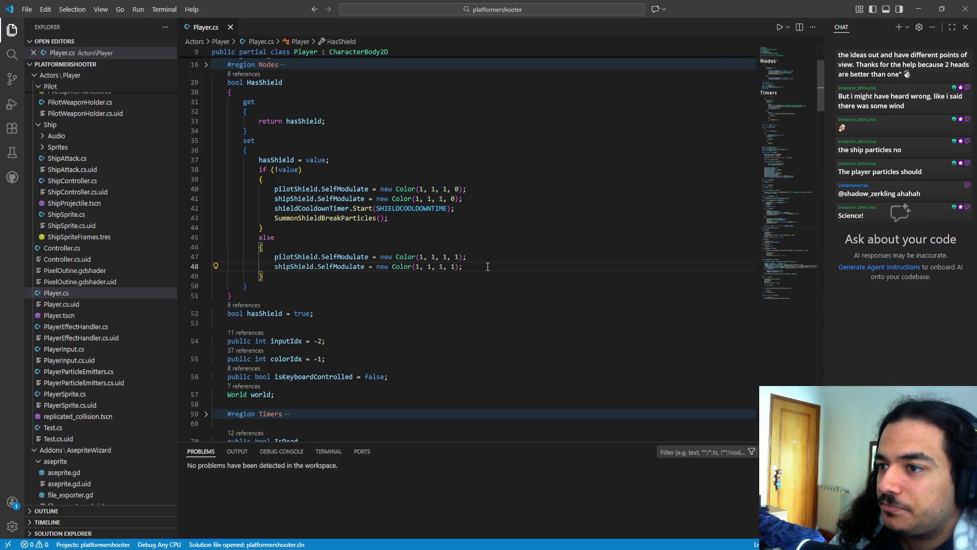
key(alt+Tab)
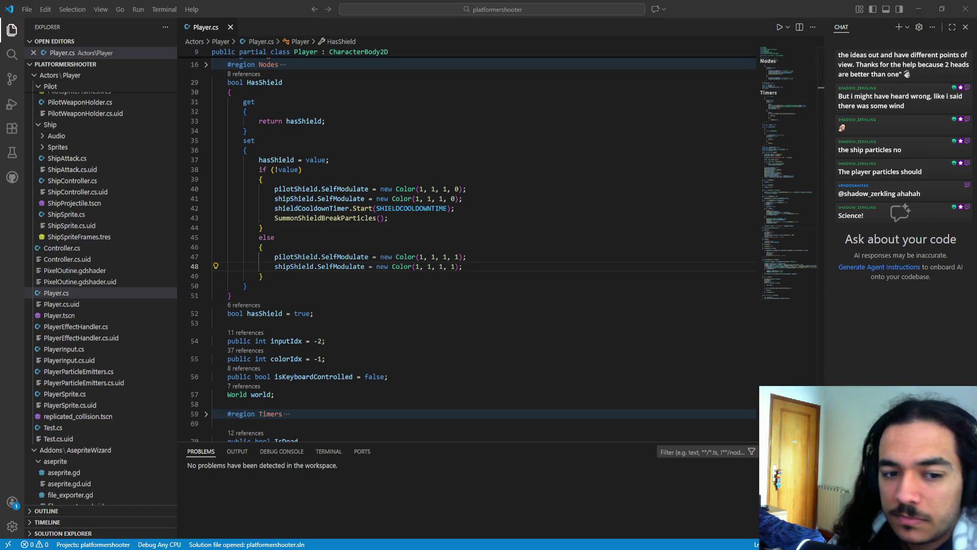
key(alt+Tab)
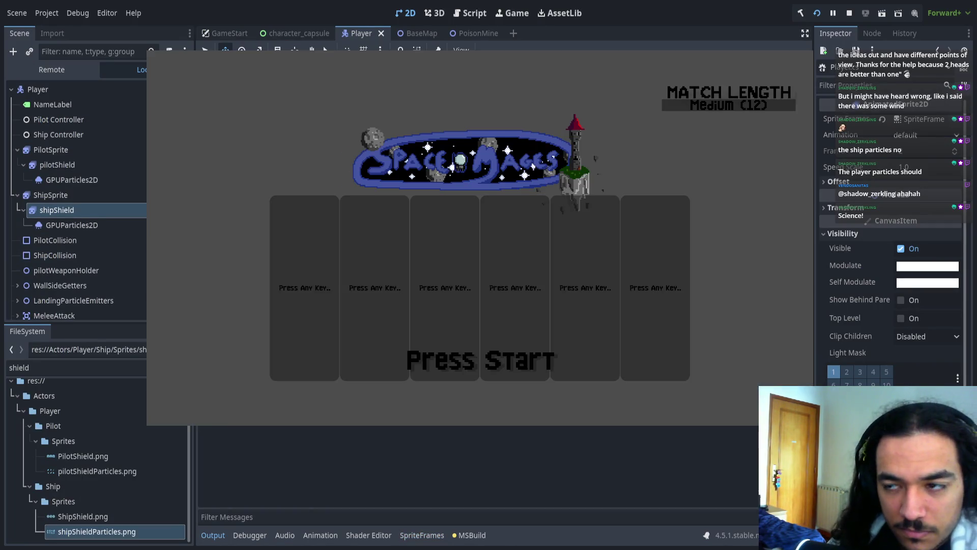
- Join as P1, start the match, and shoot from the upper-left platform to test shield breaking
key(Return)
key(Return)
key(Return)
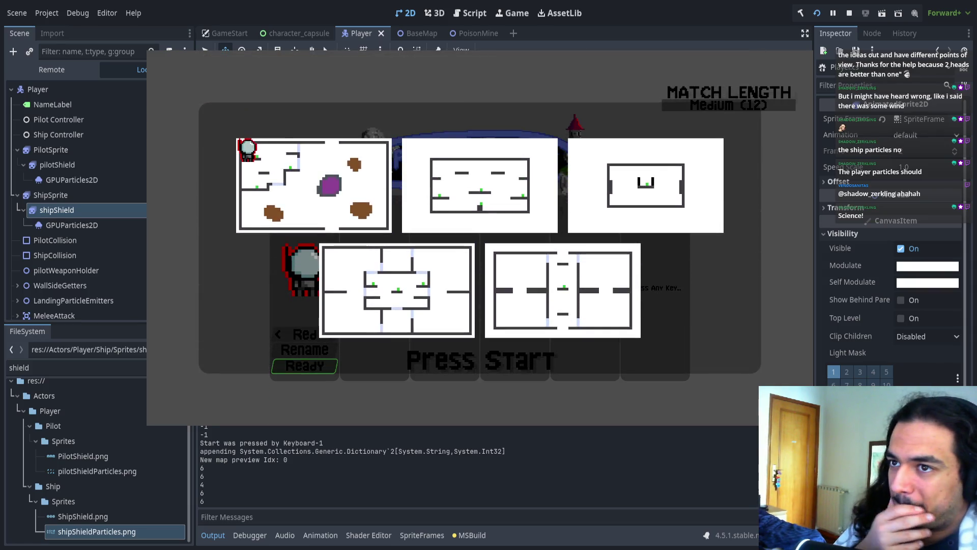
key(Return)
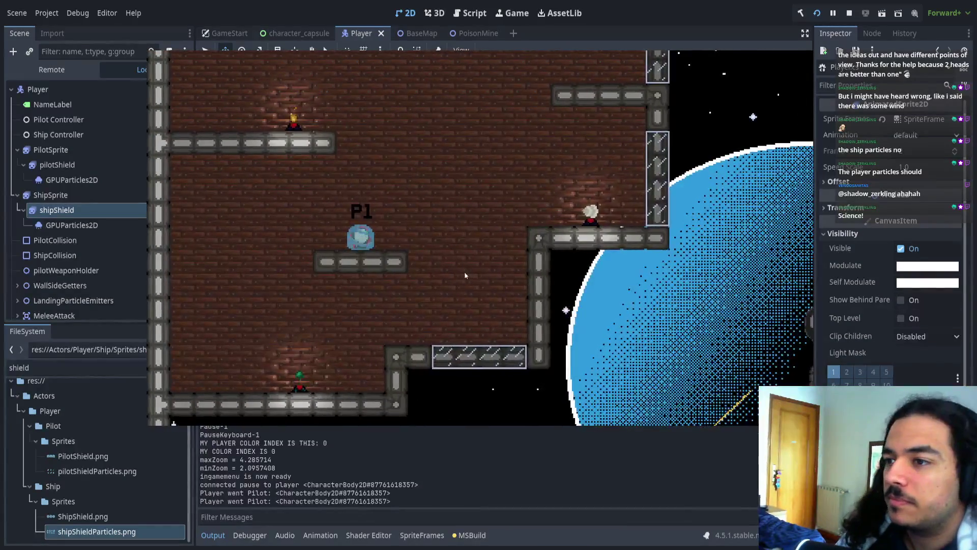
key(space)
key(space)
key(space)
key(Left)
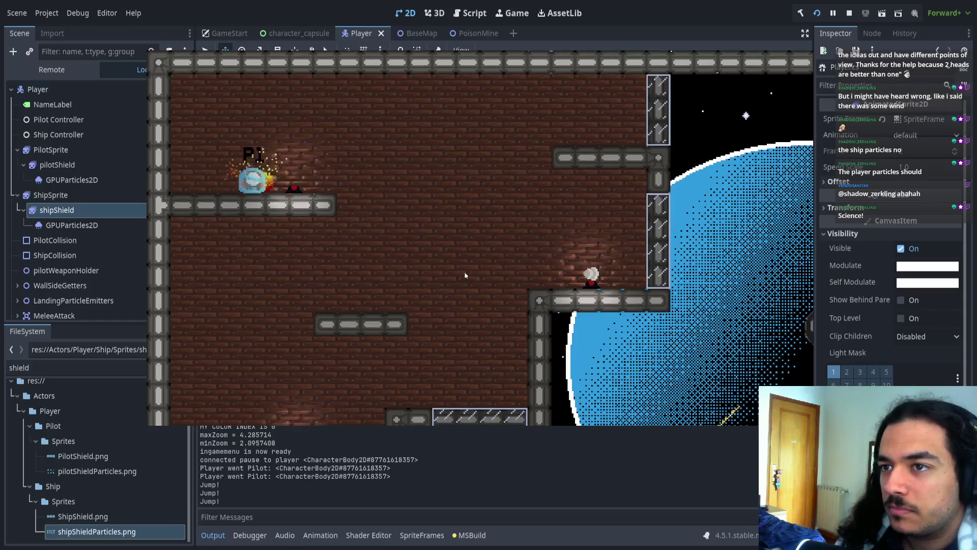
key(x)
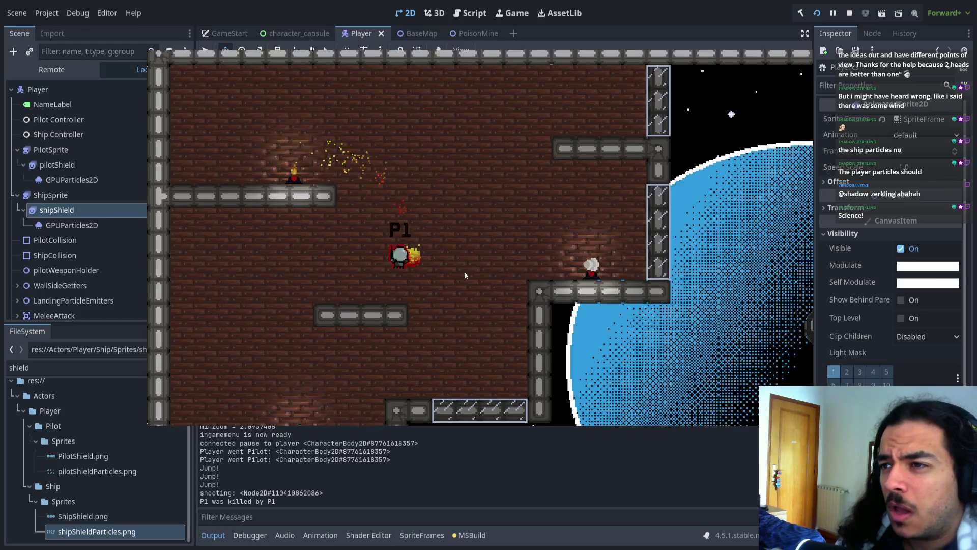
- Keep moving, jumping and shooting with P1 across the middle and glass platforms
key(Left)
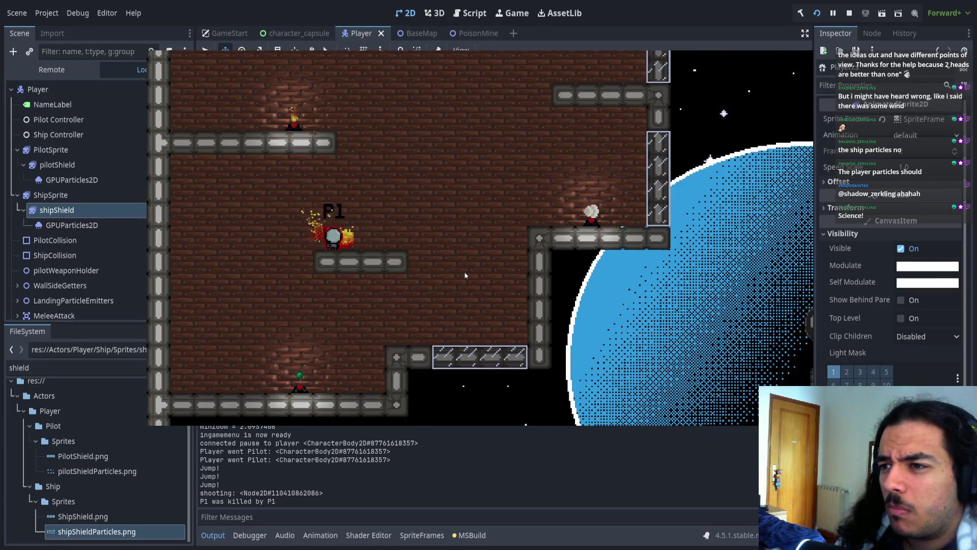
key(Right)
key(x)
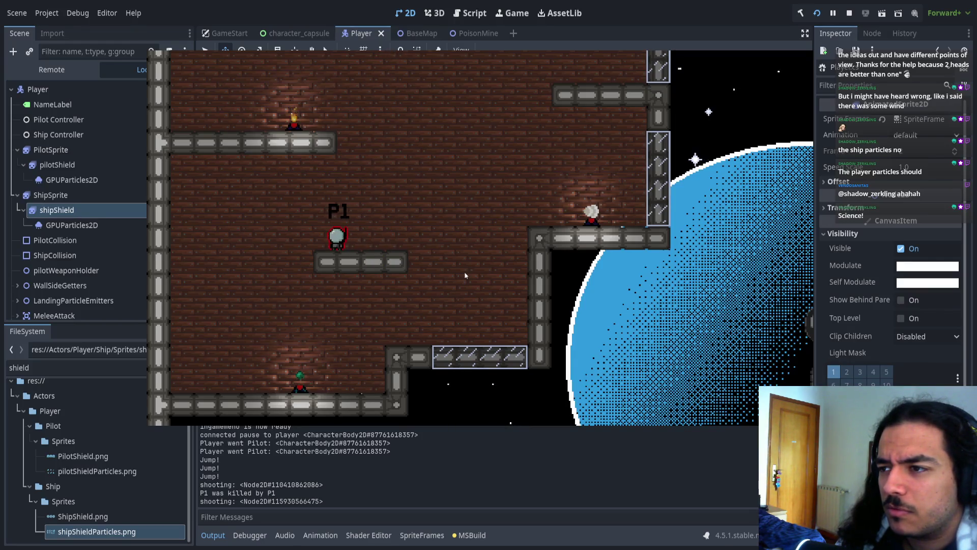
key(z)
key(z)
key(Right)
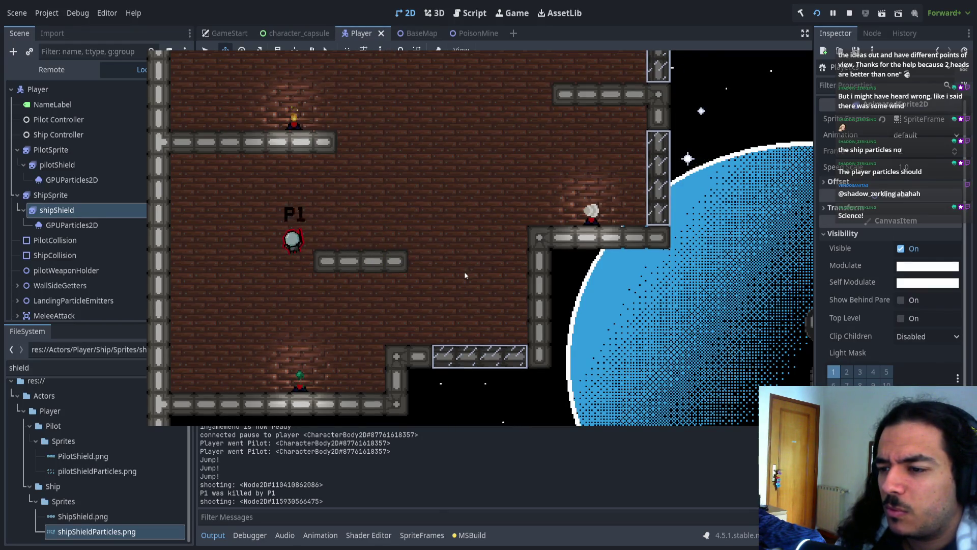
key(Right)
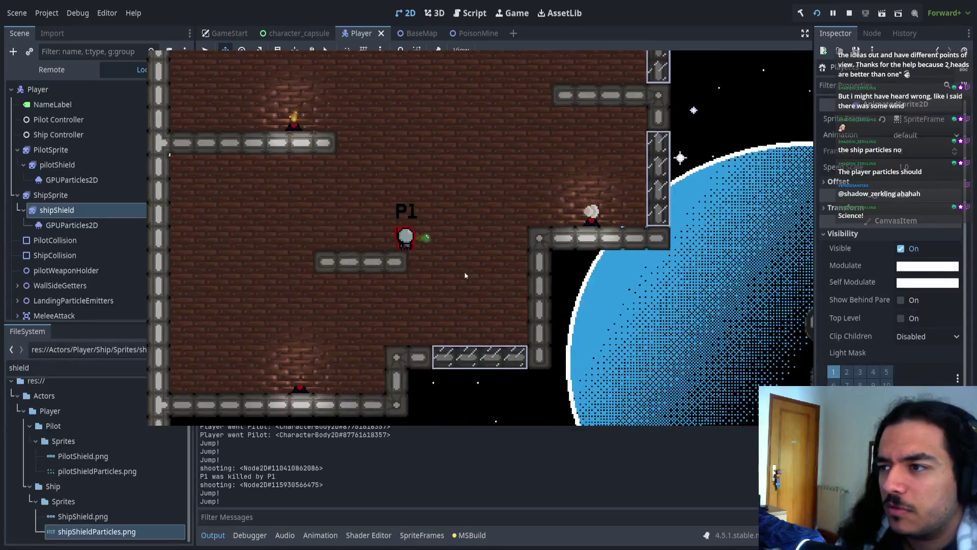
key(Left)
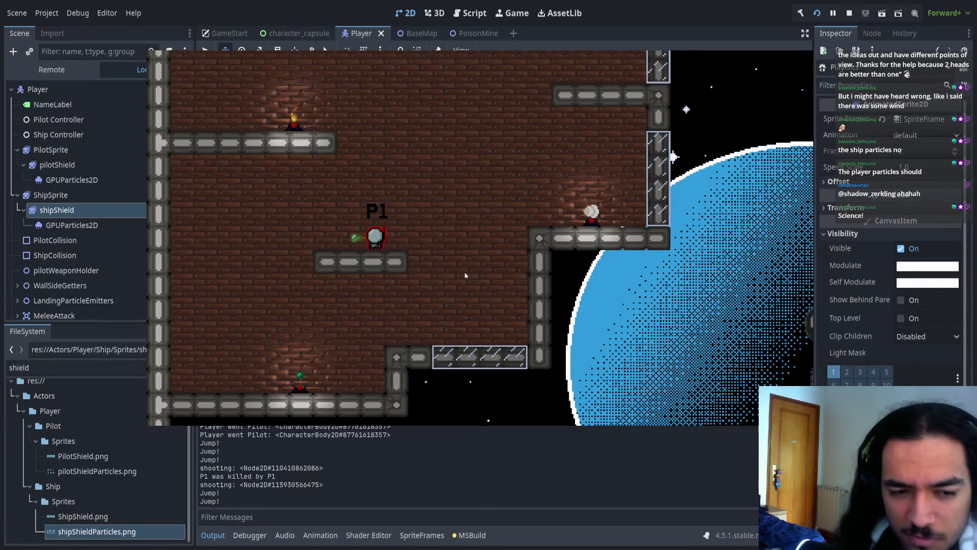
key(x)
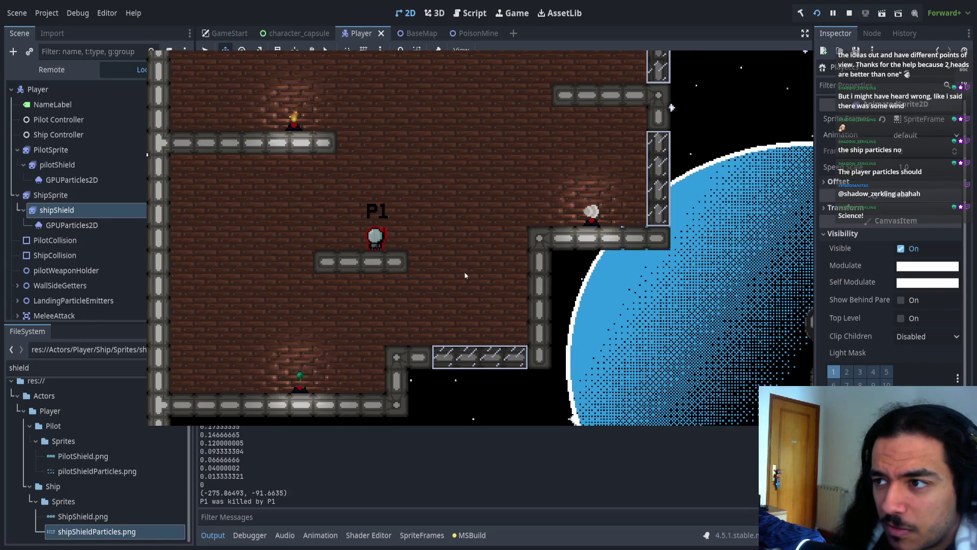
key(space)
key(space)
key(Left)
key(Right)
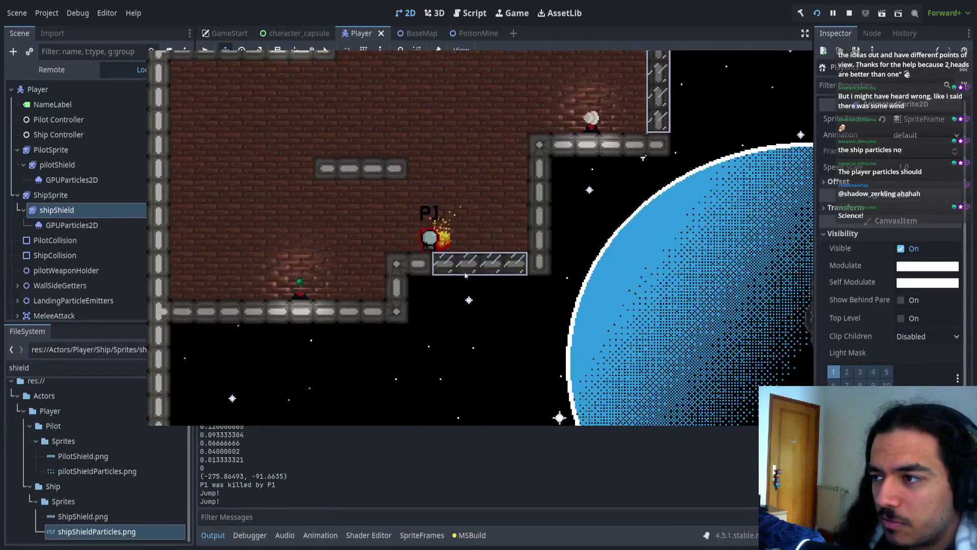
key(Right)
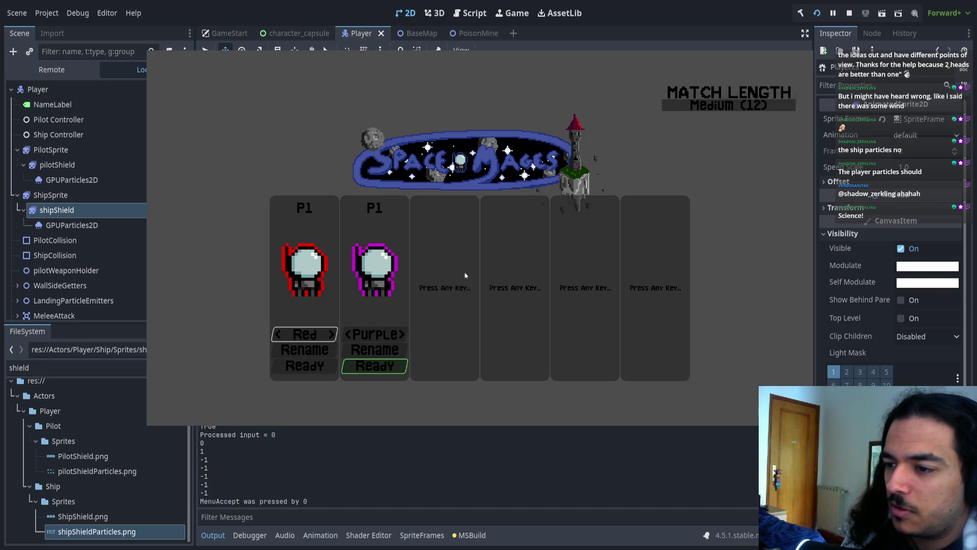
- Join and ready P2 from the keyboard, start the match on a map, then close the game with F8
key(Up)
key(Escape)
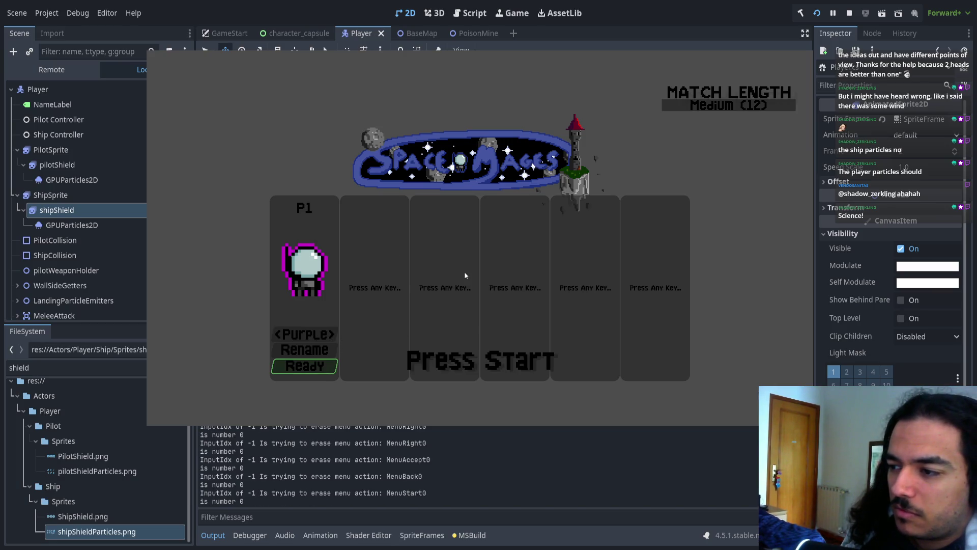
key(Return)
key(Up)
key(Up)
key(Return)
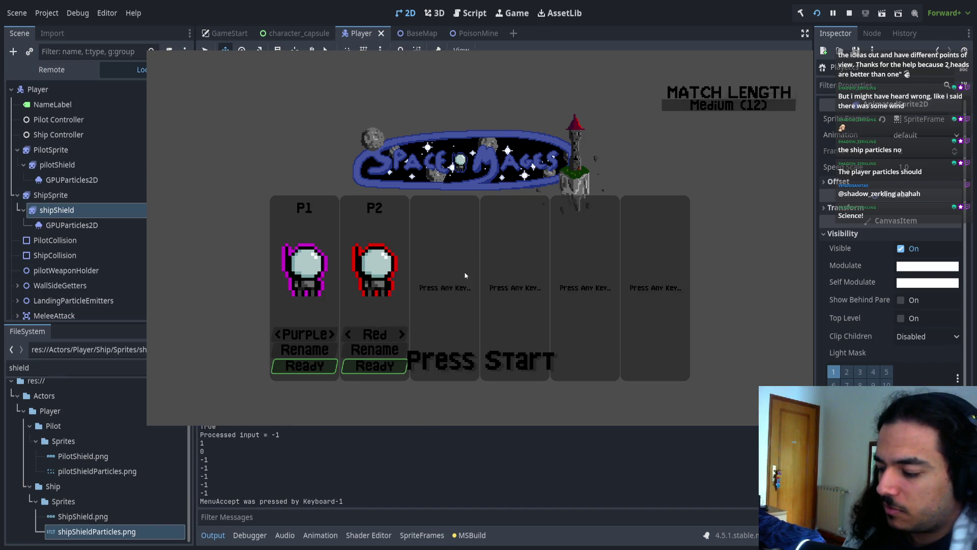
key(Return)
key(Return)
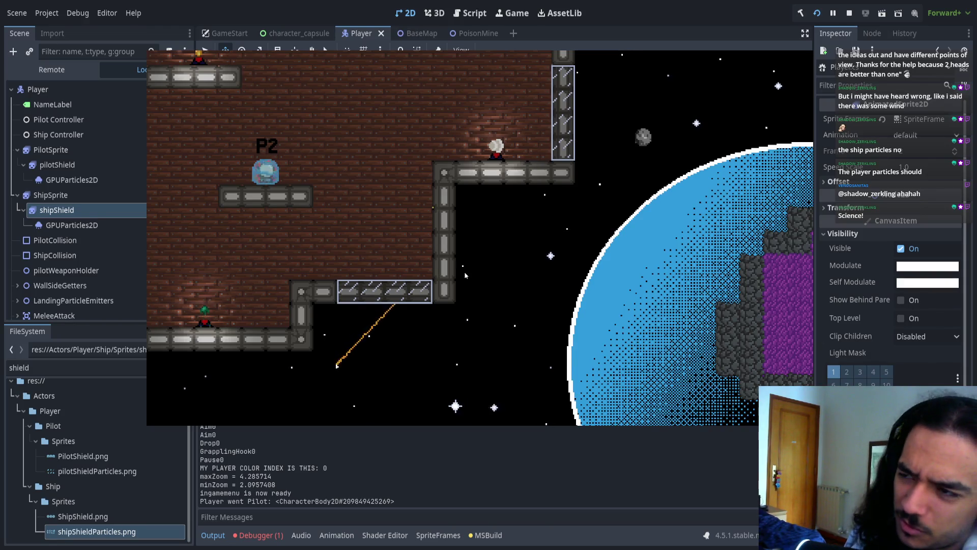
key(F8)
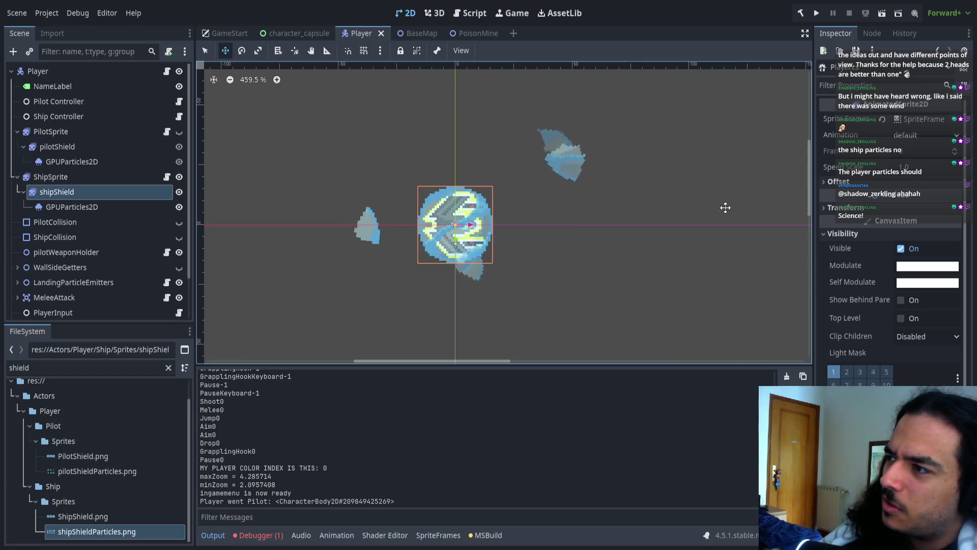
- Inspect the shield shard sprite sheet in Aseprite, then relaunch the game to the lobby
key(alt+Tab)
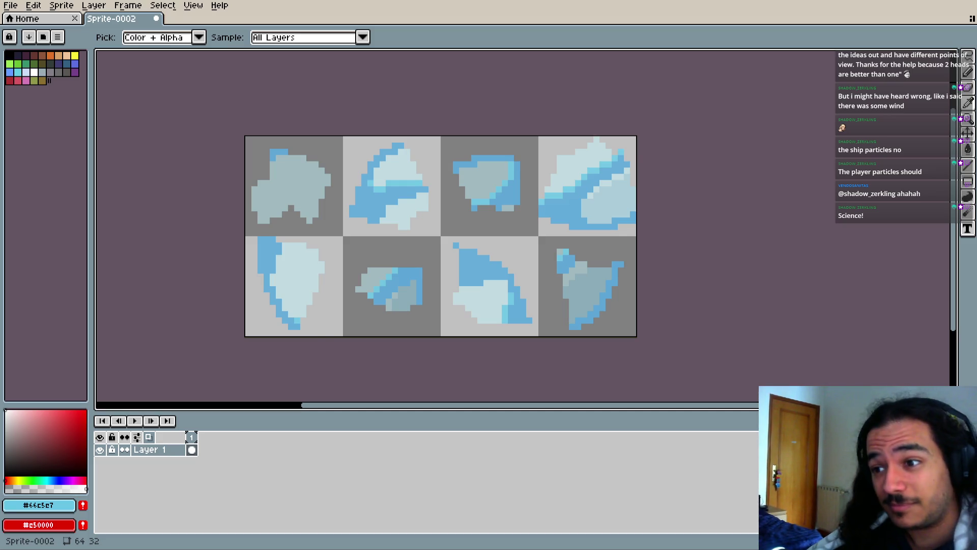
key(Return)
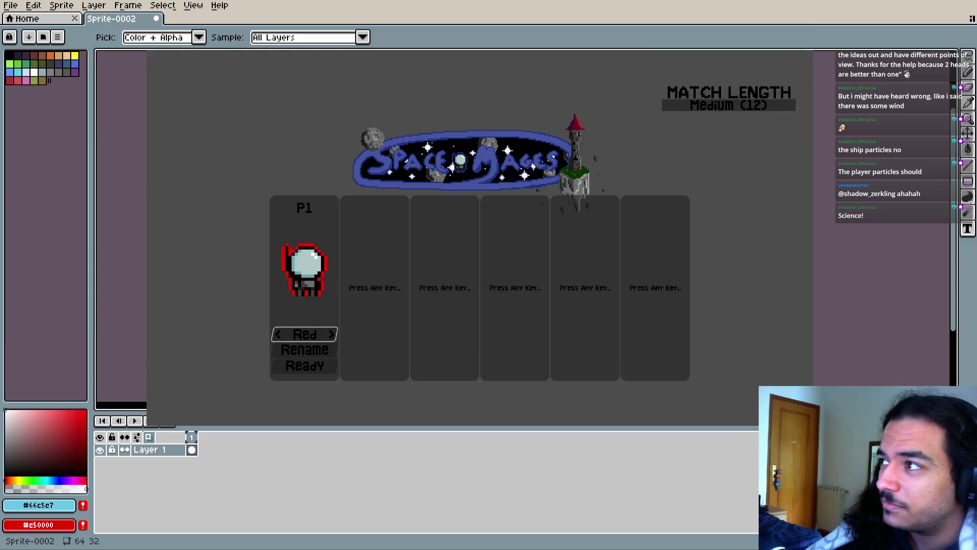
key(m)
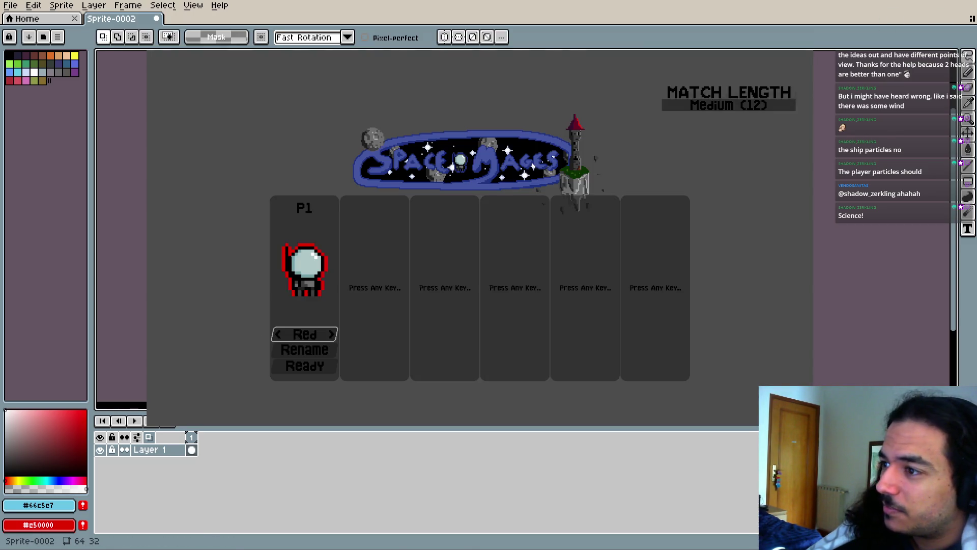
key(alt+Tab)
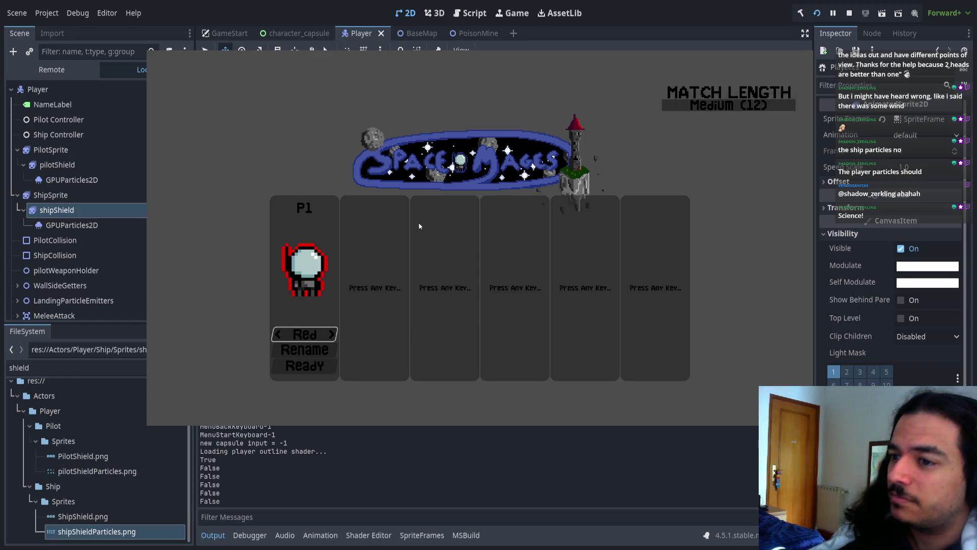
- Ready P1 and a purple P2, start a match on a chosen map, then close the game
key(Up)
key(Return)
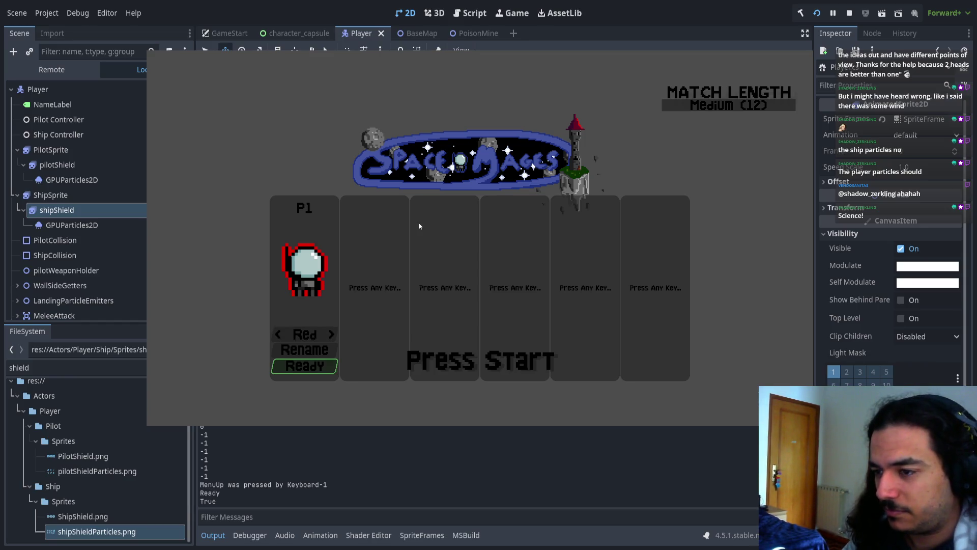
key(space)
key(Return)
key(Return)
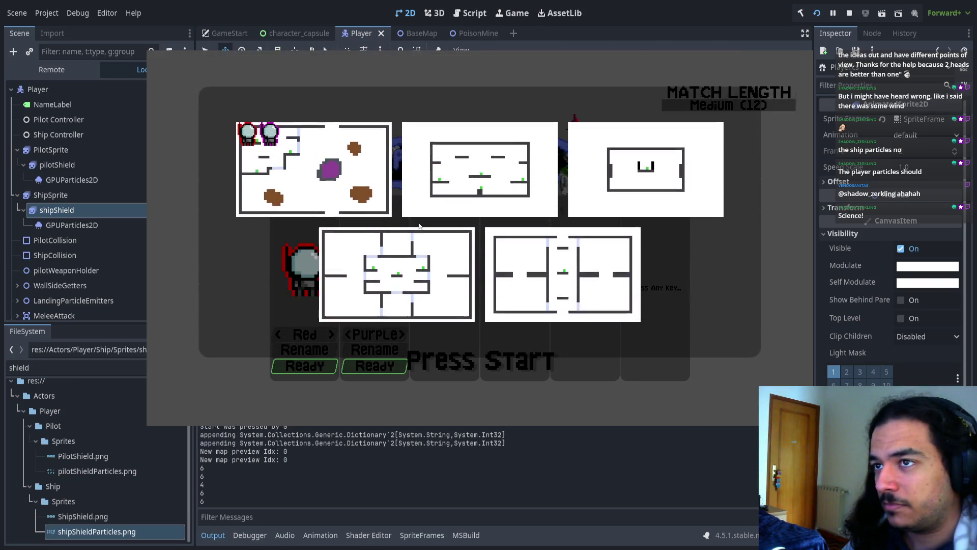
key(Return)
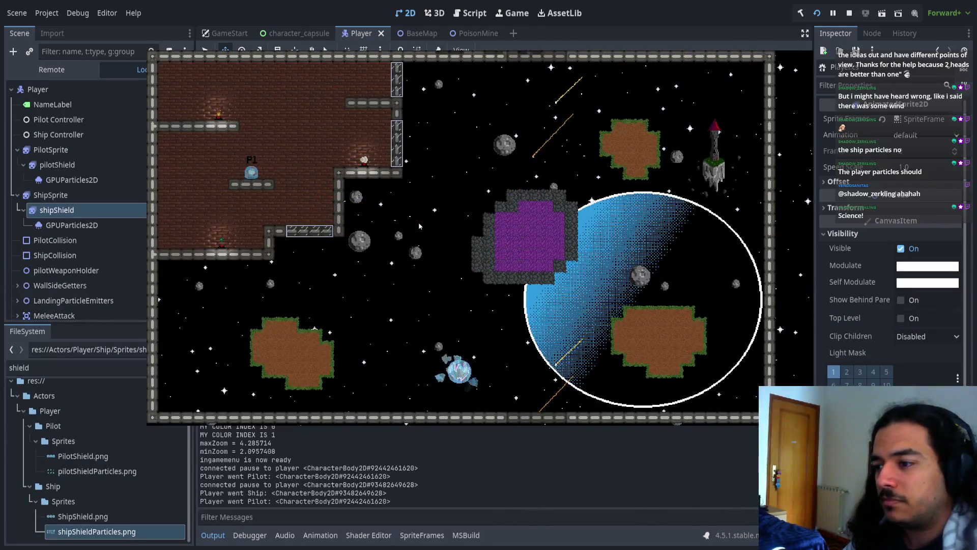
key(alt+Tab)
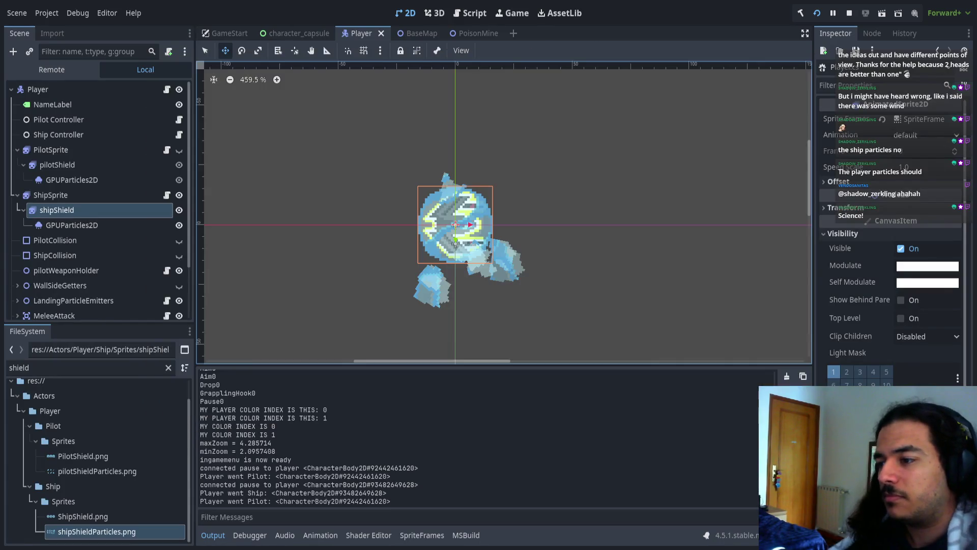
- Stop the game, turn on One Shot for shipShield's GPUParticles2D, and preview the burst
scroll(89, 188, down, 1)
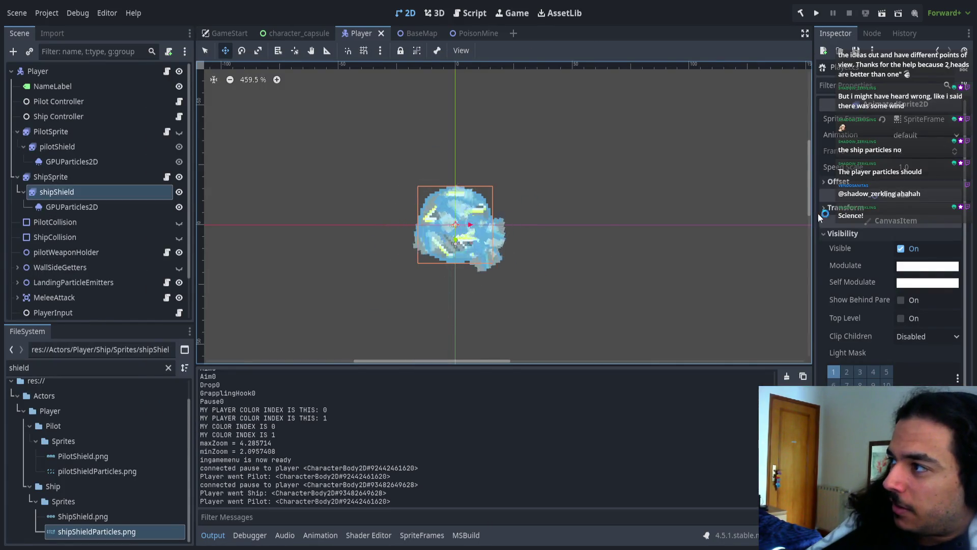
key(F8)
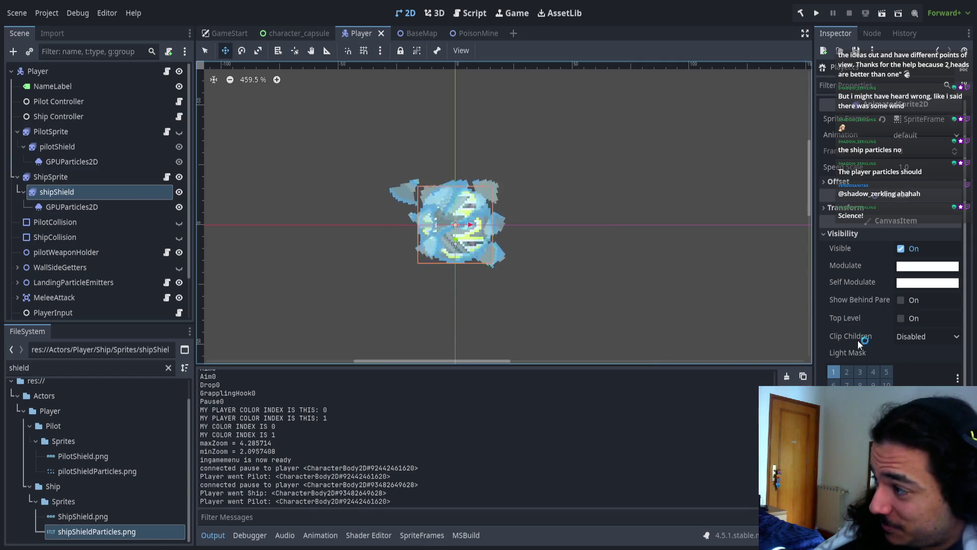
click(72, 207)
click(901, 267)
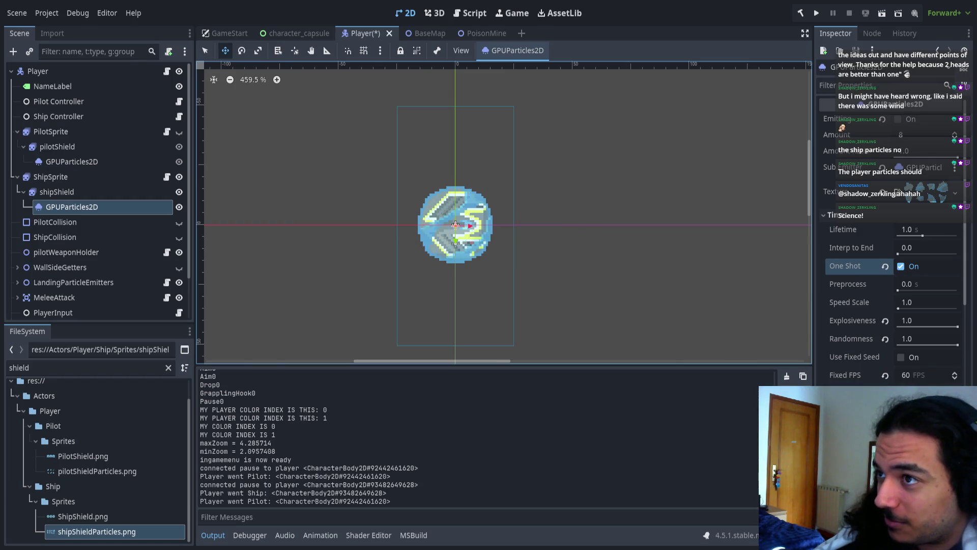
click(899, 120)
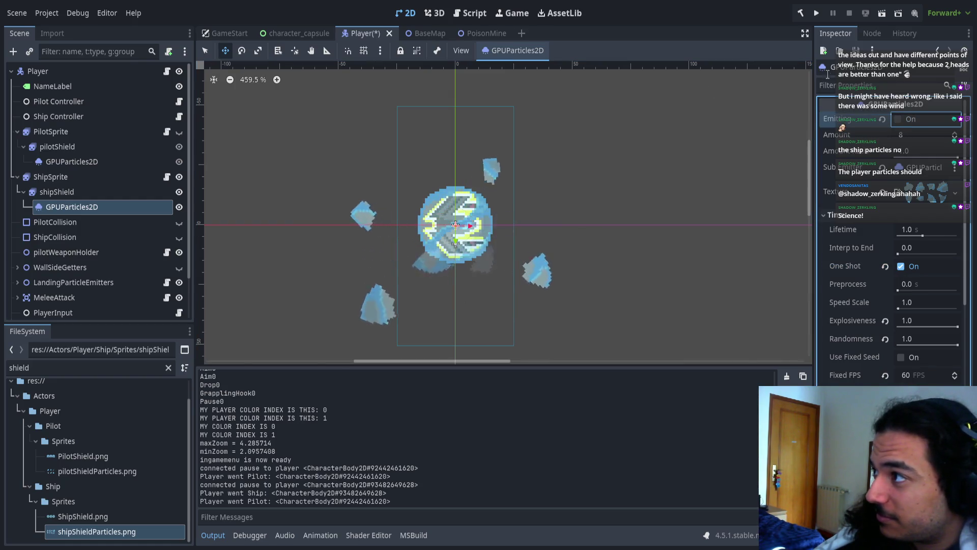
- Relaunch the project and ready a second player in the lobby
click(816, 13)
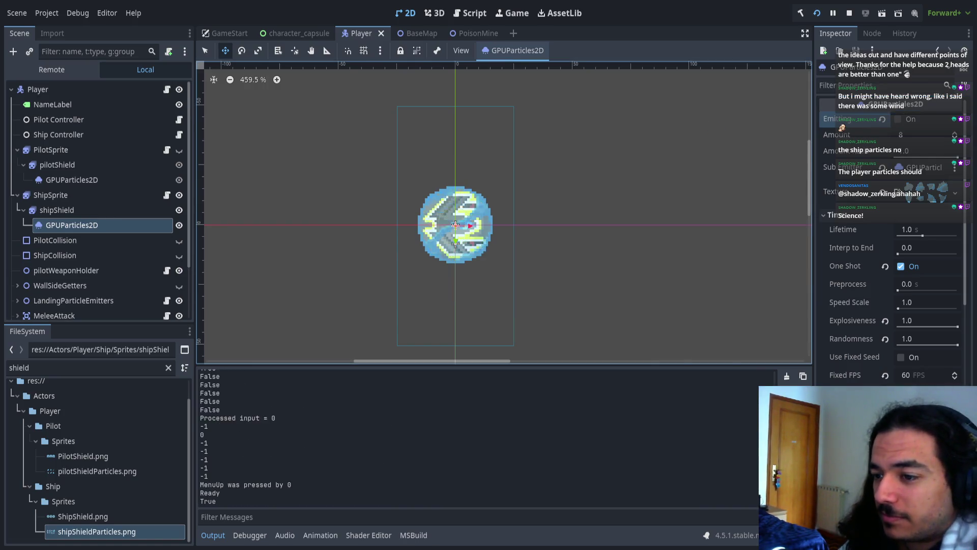
key(Return)
key(Up)
key(Escape)
- Ready P2, start a match, leave and reboard the ship until P2 dies, then pause and quit
key(Return)
key(Up)
key(Return)
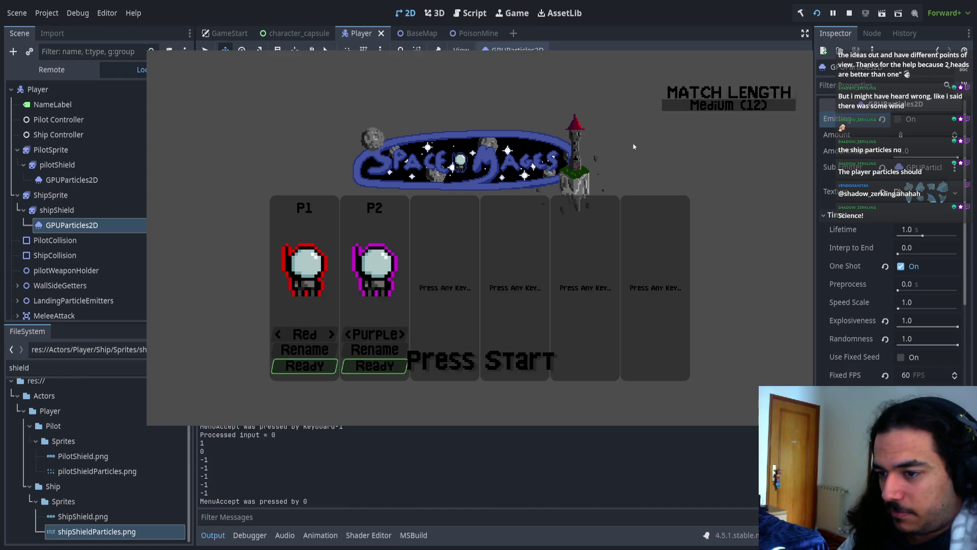
key(Return)
key(Return)
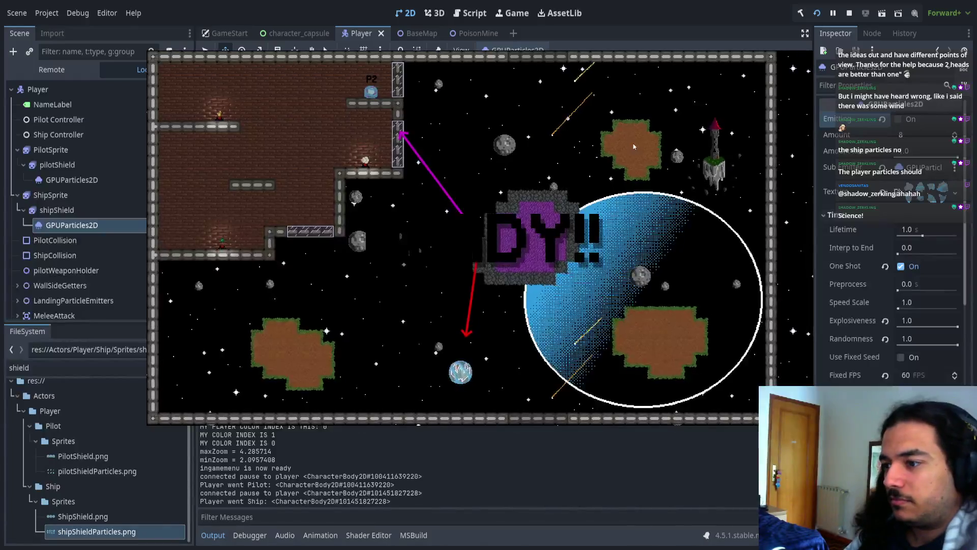
key(space)
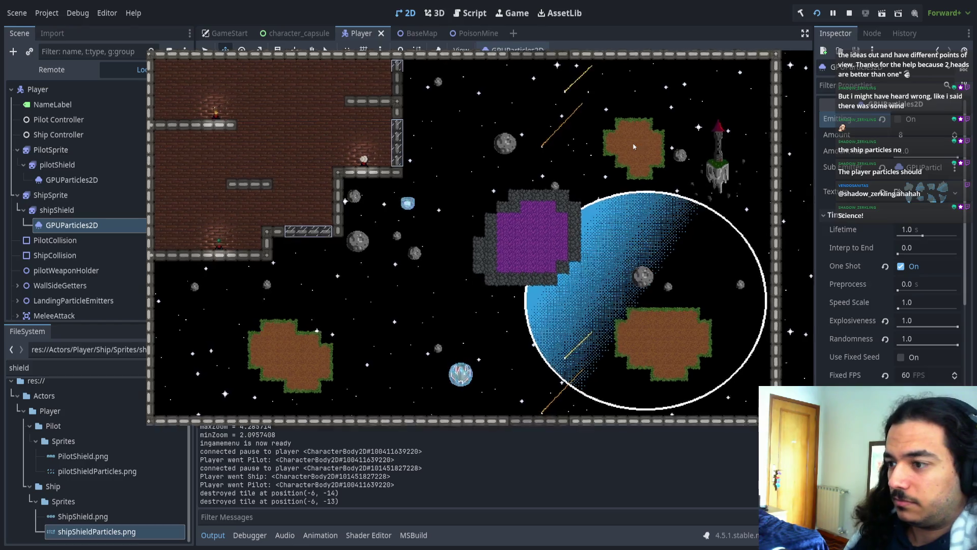
key(space)
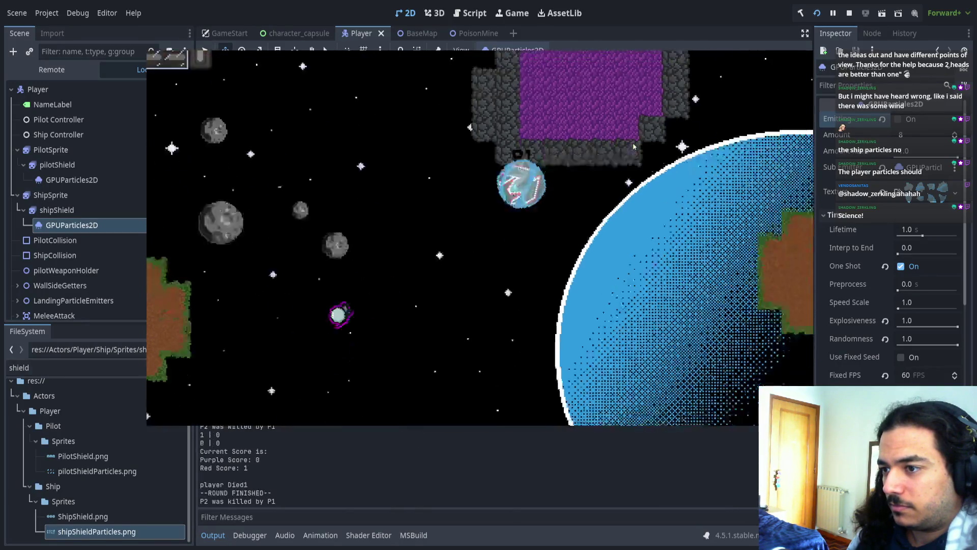
key(Escape)
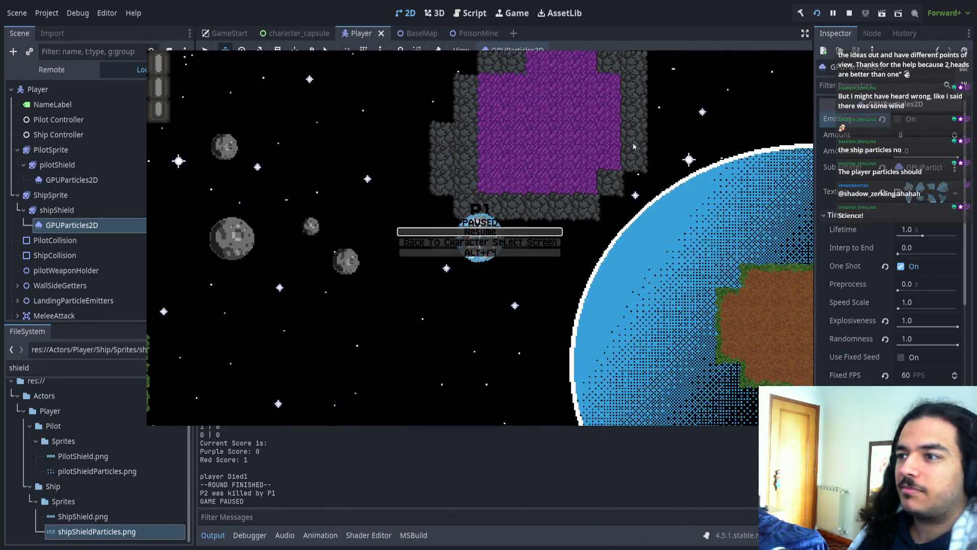
key(Return)
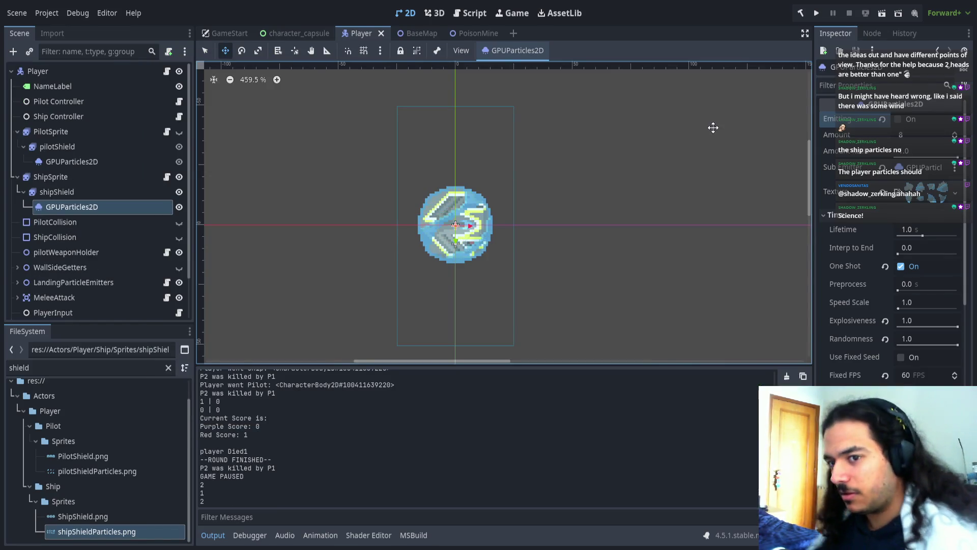
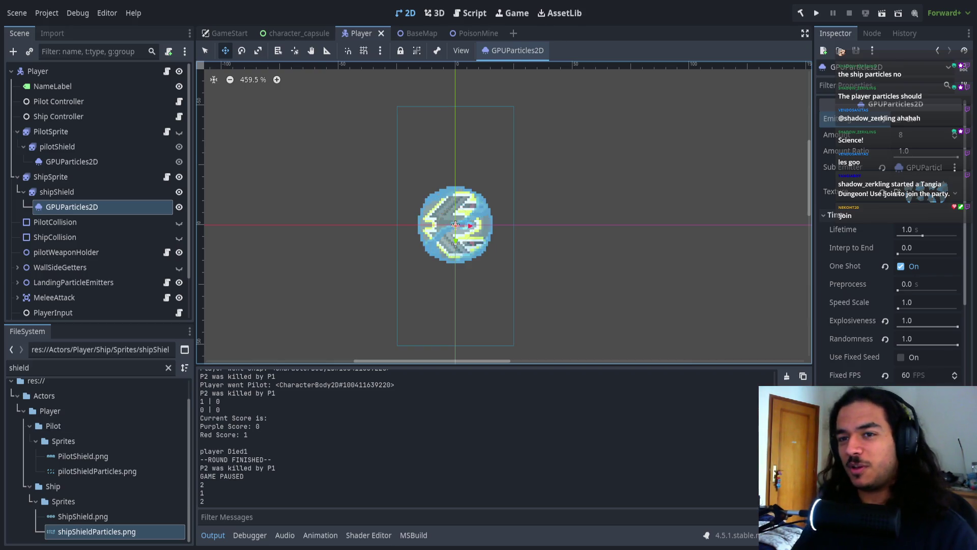
- Zoom in on the shipShield particle sprite and pan across it
scroll(473, 209, up, 5)
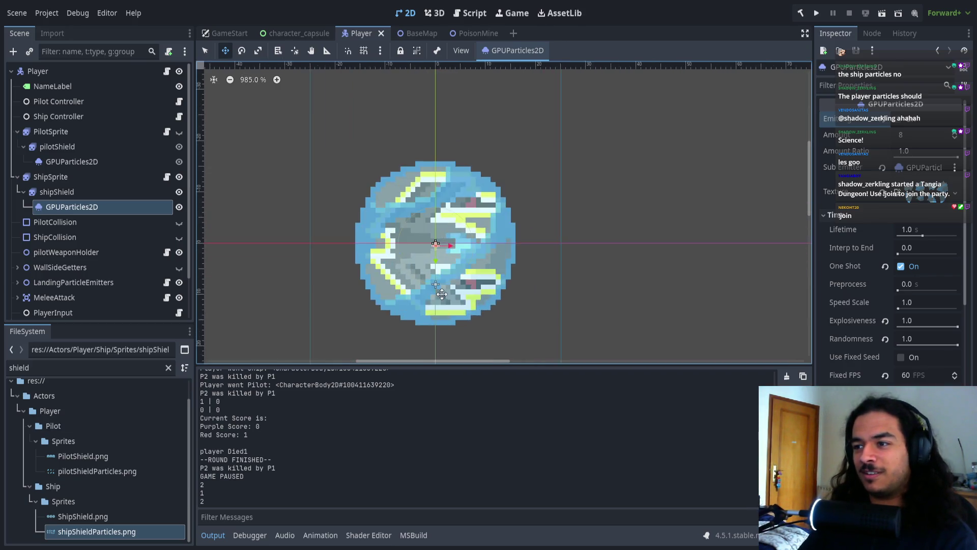
scroll(442, 294, up, 1)
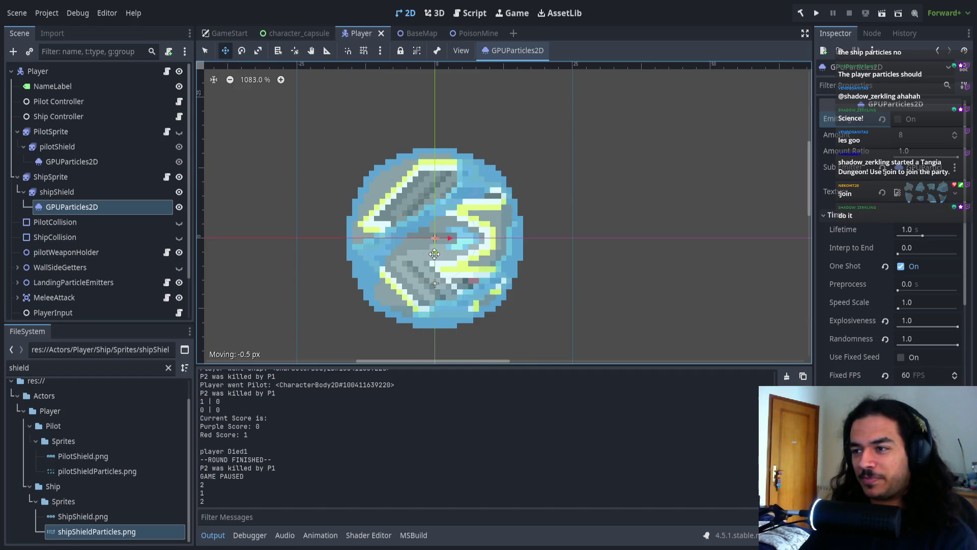
scroll(391, 299, up, 2)
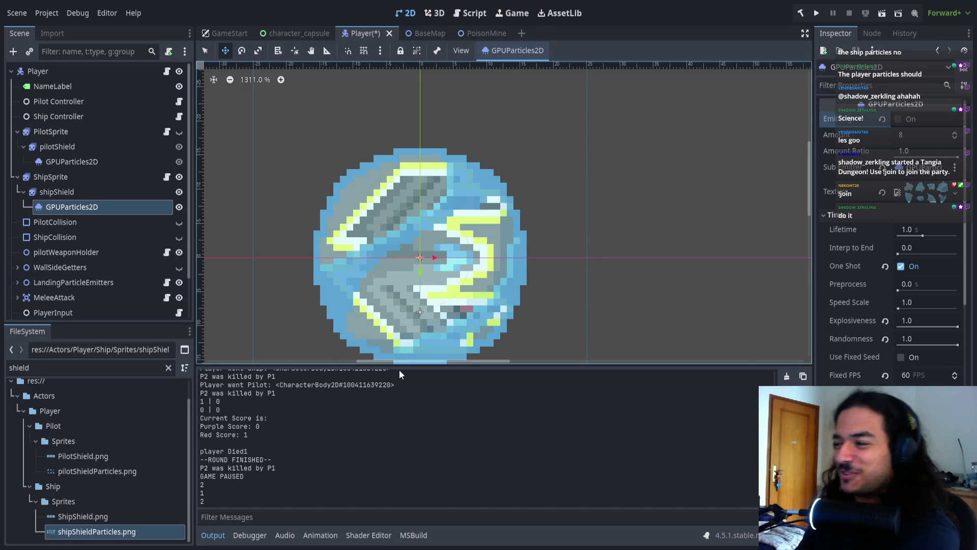
drag(586, 326, 632, 296)
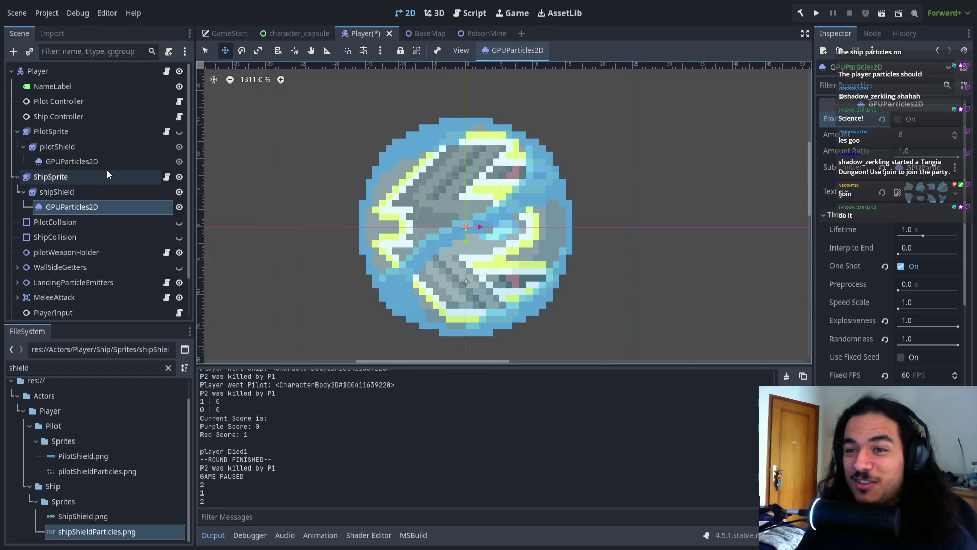
- Select pilotShield's GPUParticles2D emitter in the Scene tree and zoom back out
click(71, 162)
scroll(433, 253, down, 5)
scroll(434, 253, down, 6)
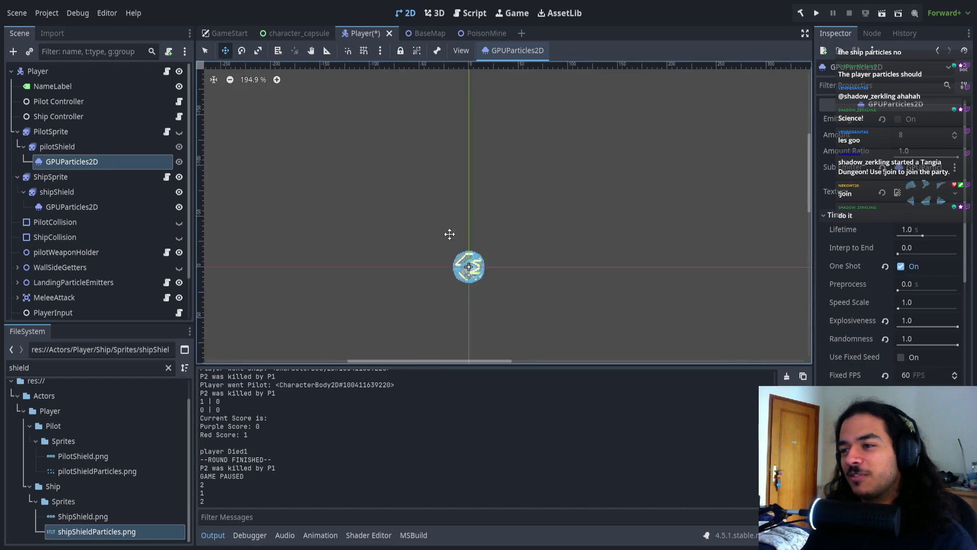
- Zoom into the pilotShield particles, then resume the chill music video in the browser's YouTube tab
scroll(443, 232, up, 12)
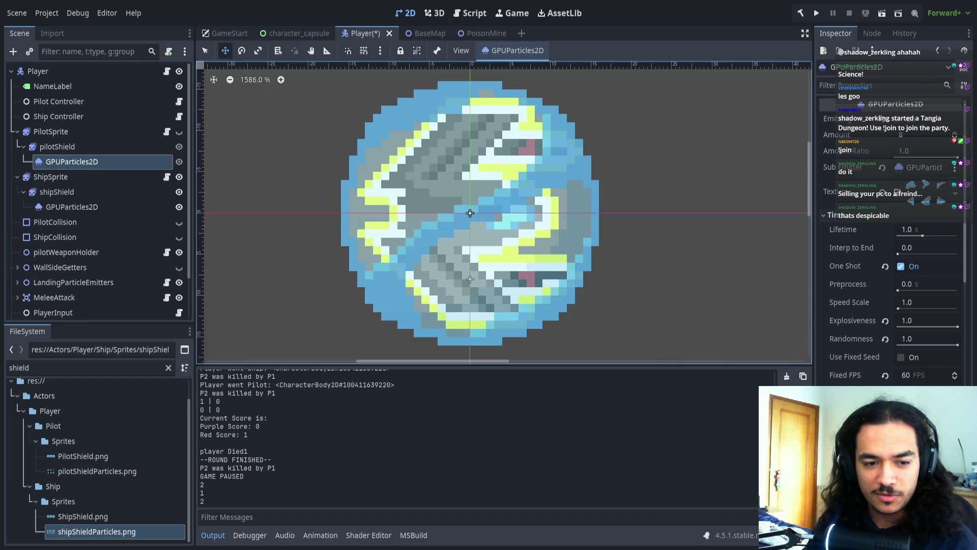
key(alt+Tab)
key(space)
key(ctrl+shift+Tab)
key(ctrl+Tab)
click(373, 252)
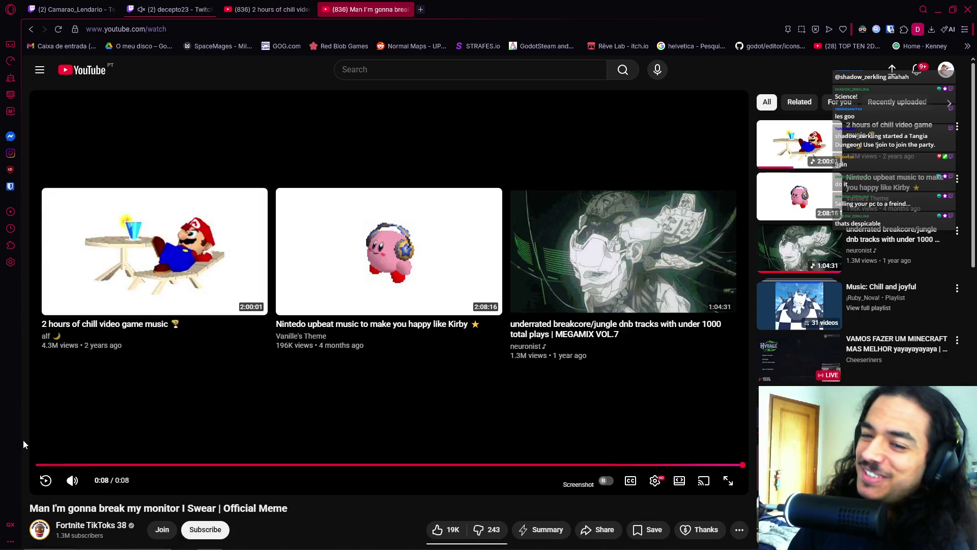
- After the monitor-breaking meme video, switch back to the Godot editor
key(alt+Tab)
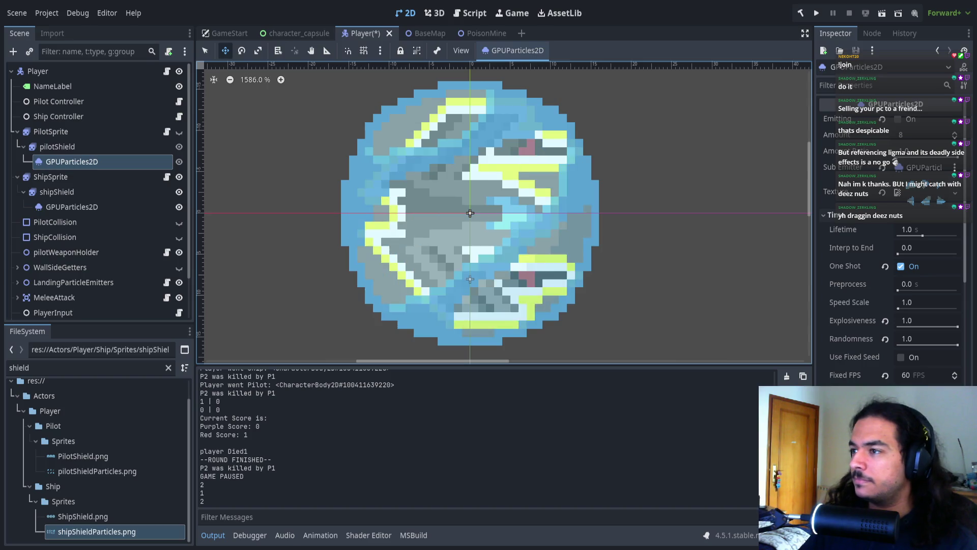
- Save the Player scene with Ctrl+S
scroll(366, 244, down, 3)
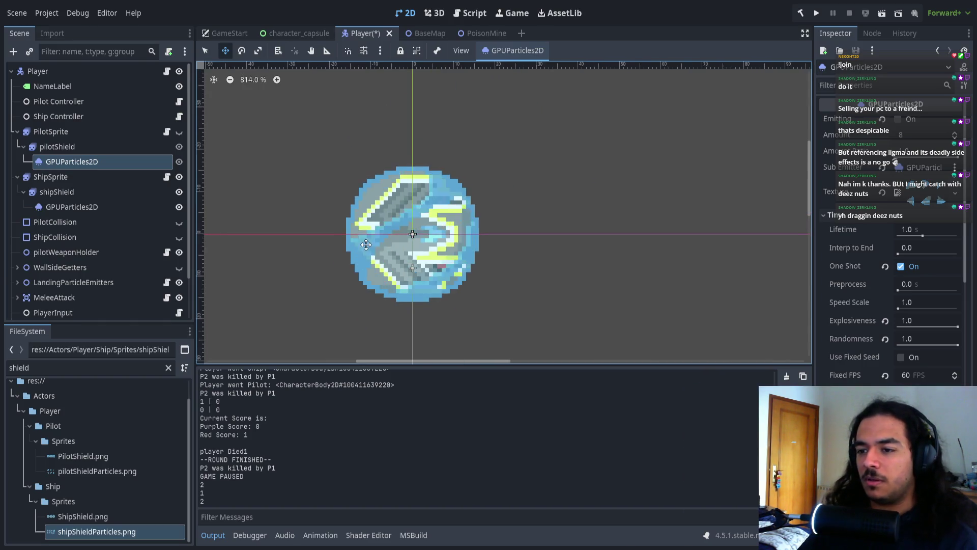
scroll(366, 244, up, 1)
key(ctrl+s)
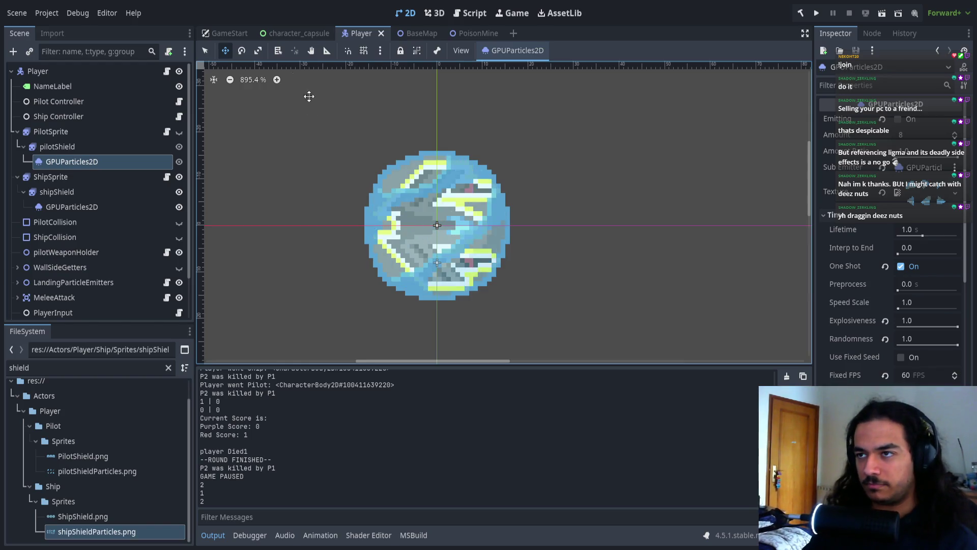
- Open the BaseMap scene and enlarge the map canvas by lowering the bottom panel
click(420, 33)
scroll(413, 199, up, 4)
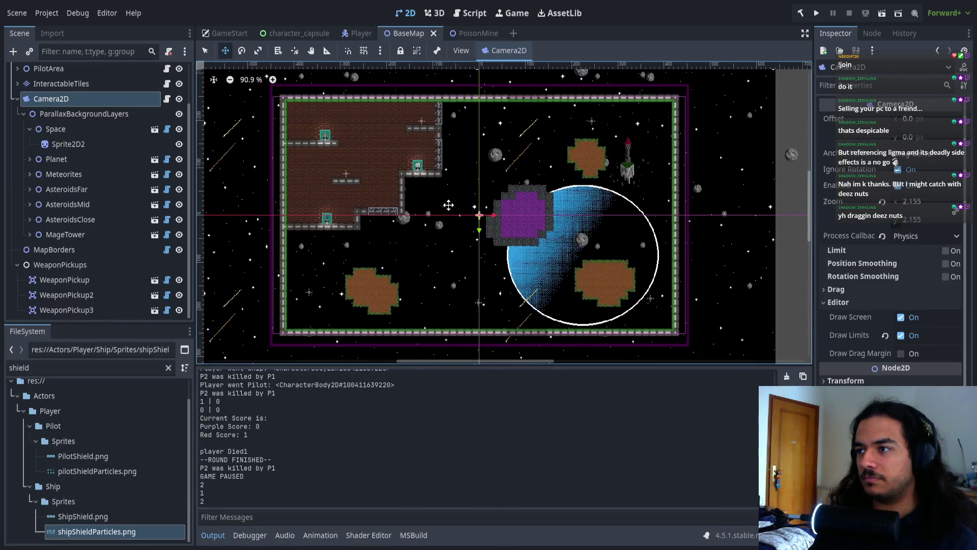
scroll(499, 209, up, 6)
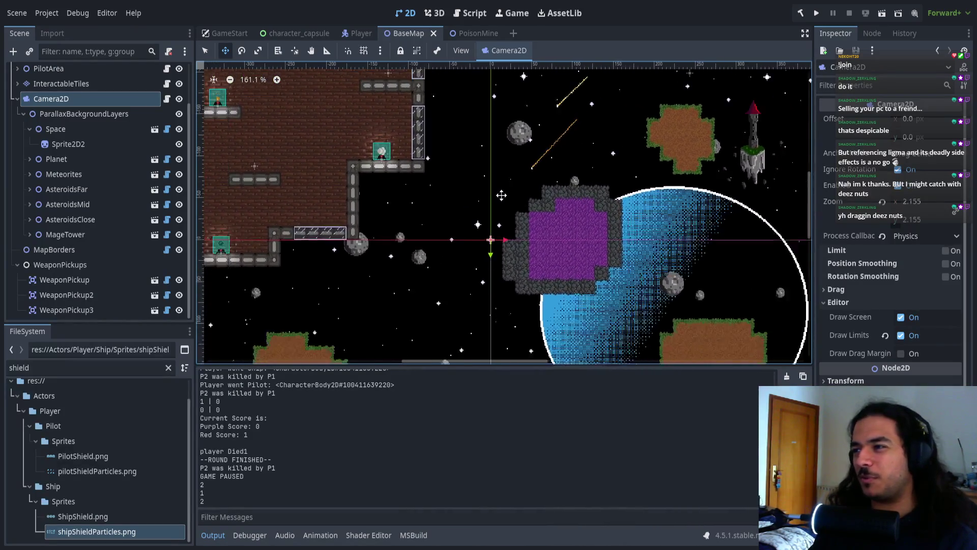
scroll(502, 195, down, 1)
drag(488, 372, 489, 411)
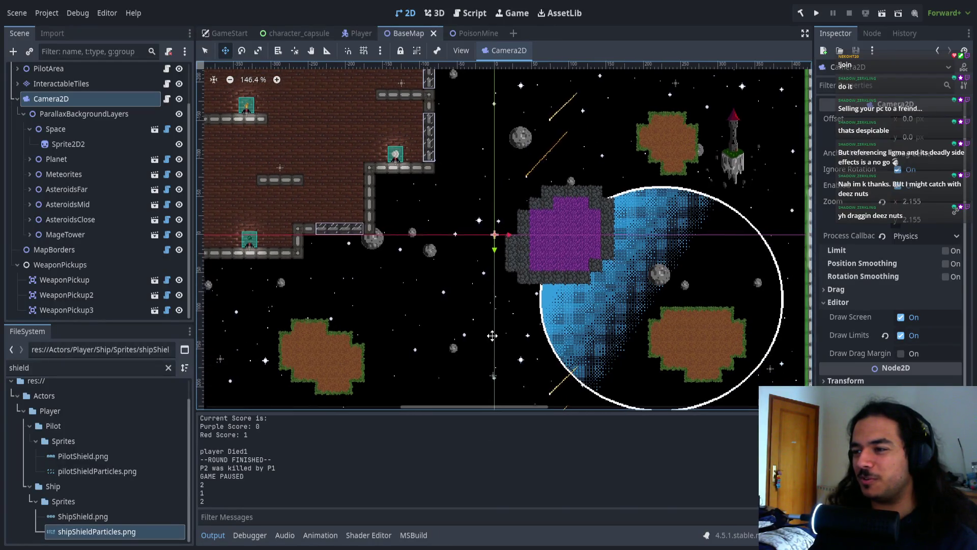
scroll(501, 334, down, 1)
drag(504, 334, 506, 330)
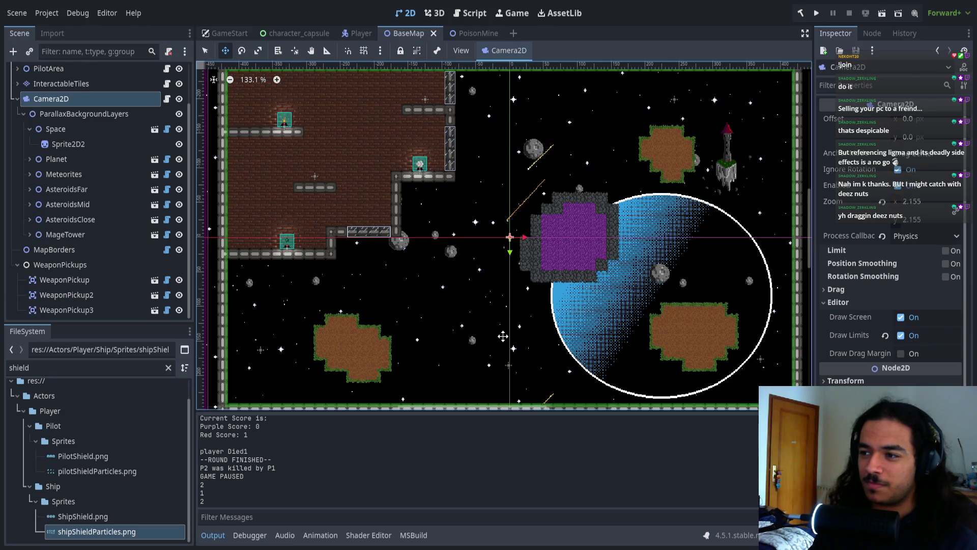
- Survey the brick-walled room, then select the AsteroidsClose background layer
scroll(550, 326, right, 1)
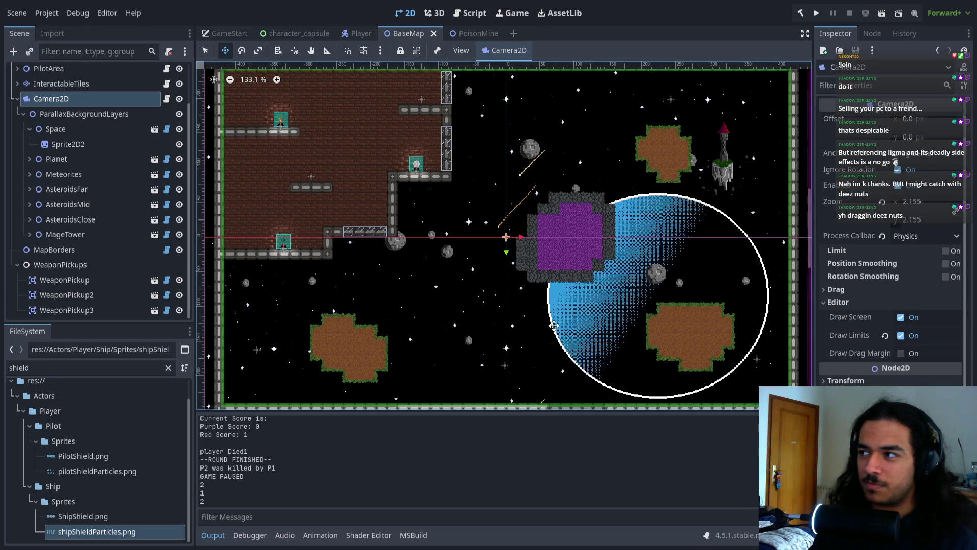
scroll(574, 326, up, 8)
scroll(551, 264, down, 2)
scroll(552, 264, down, 8)
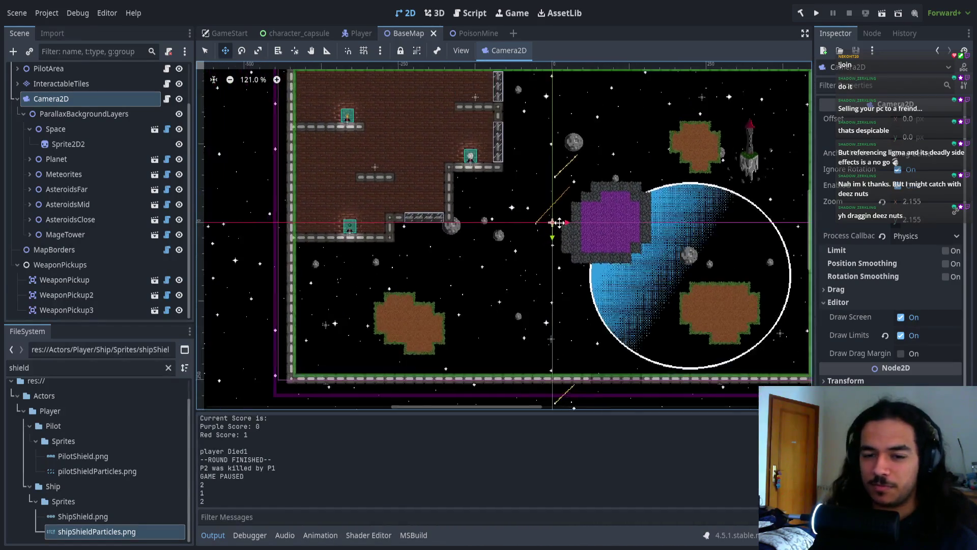
scroll(529, 239, right, 3)
scroll(489, 262, up, 1)
scroll(489, 262, down, 1)
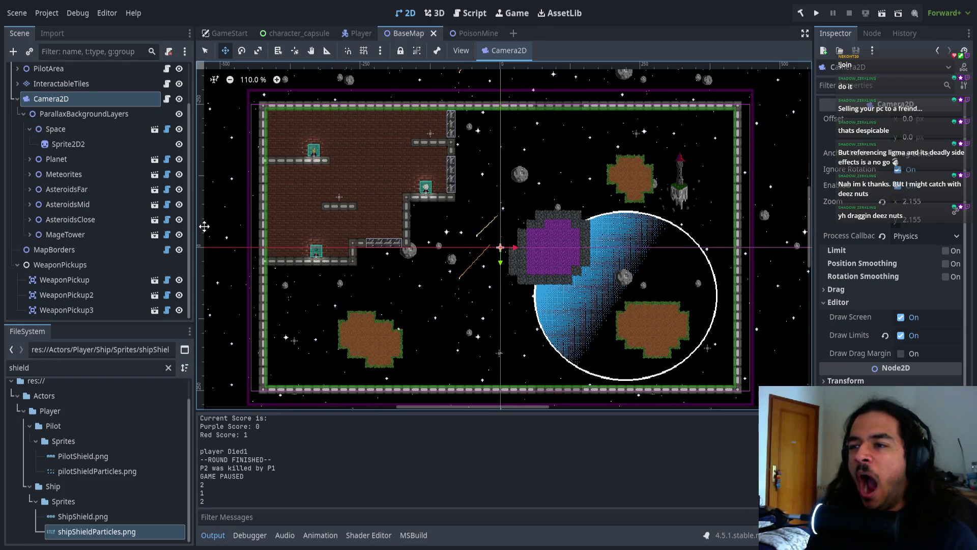
scroll(375, 226, up, 6)
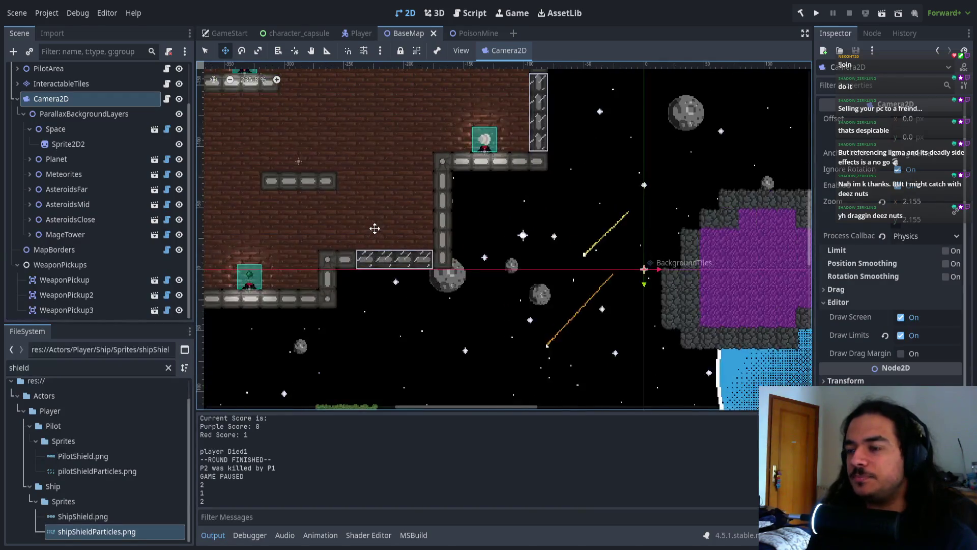
mouse_move(482, 220)
mouse_down()
mouse_move(508, 255)
mouse_move(478, 321)
mouse_up()
scroll(499, 277, down, 2)
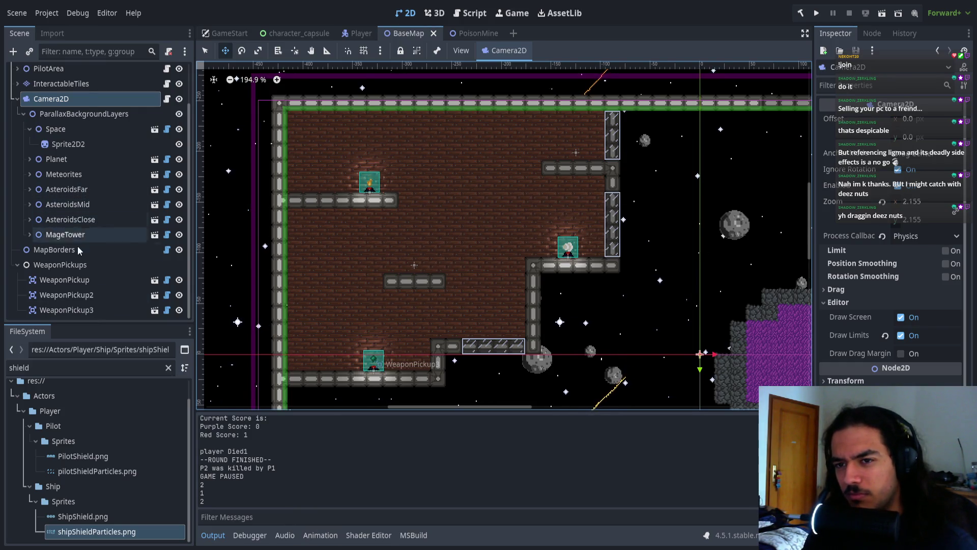
click(70, 219)
- Collapse Camera2D and select the BackgroundTiles layer in the Scene tree
scroll(66, 244, up, 3)
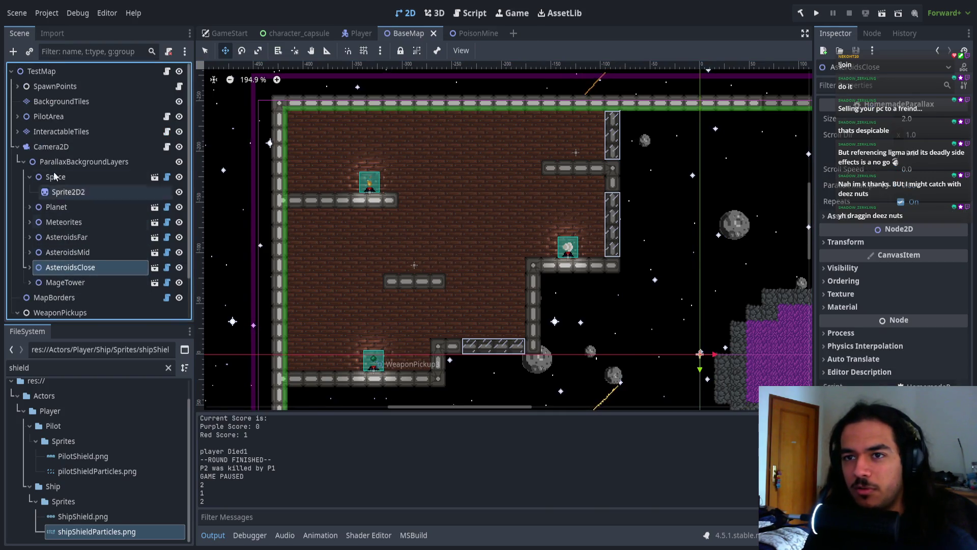
click(17, 146)
click(54, 162)
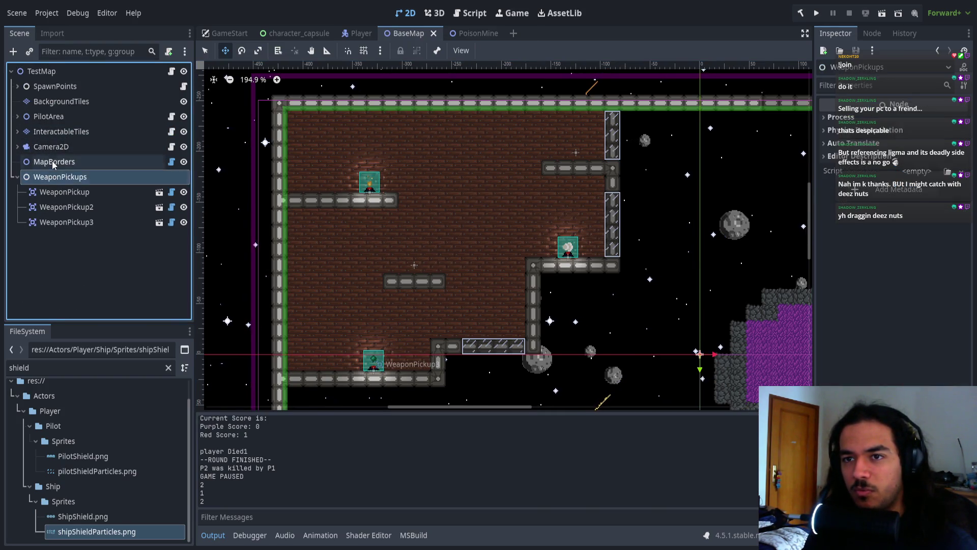
click(56, 132)
click(58, 101)
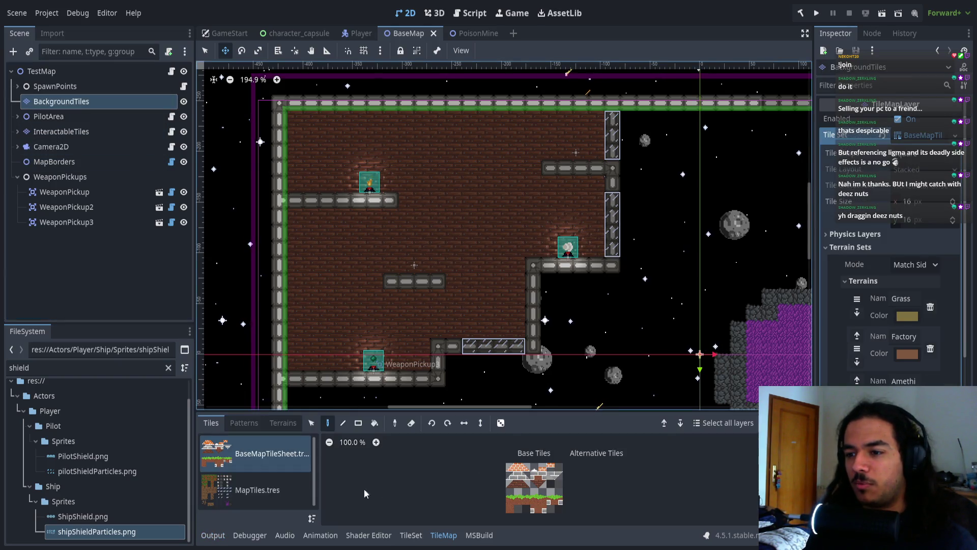
- Choose the MapTiles.tres tile set and pick the Planks terrain from the Terrains list
click(244, 481)
click(495, 474)
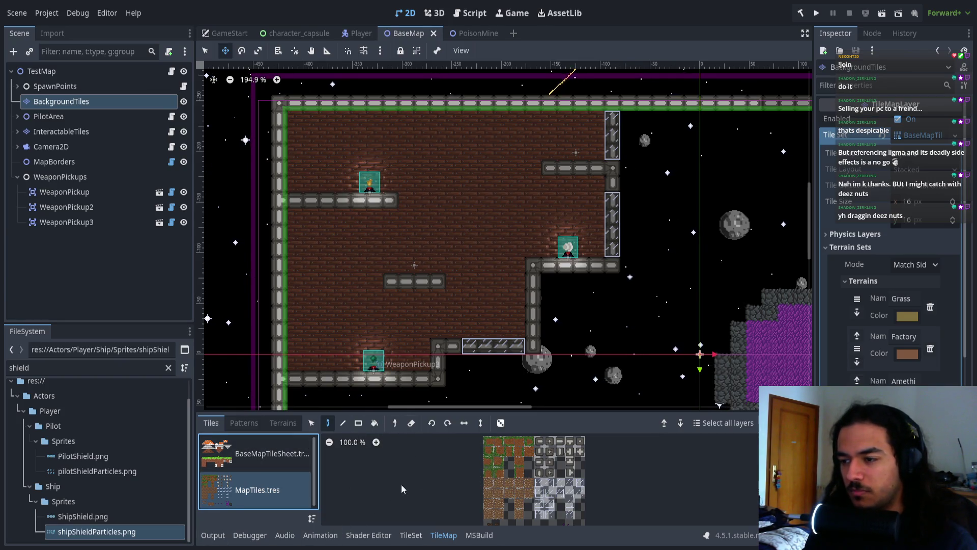
click(244, 423)
click(281, 423)
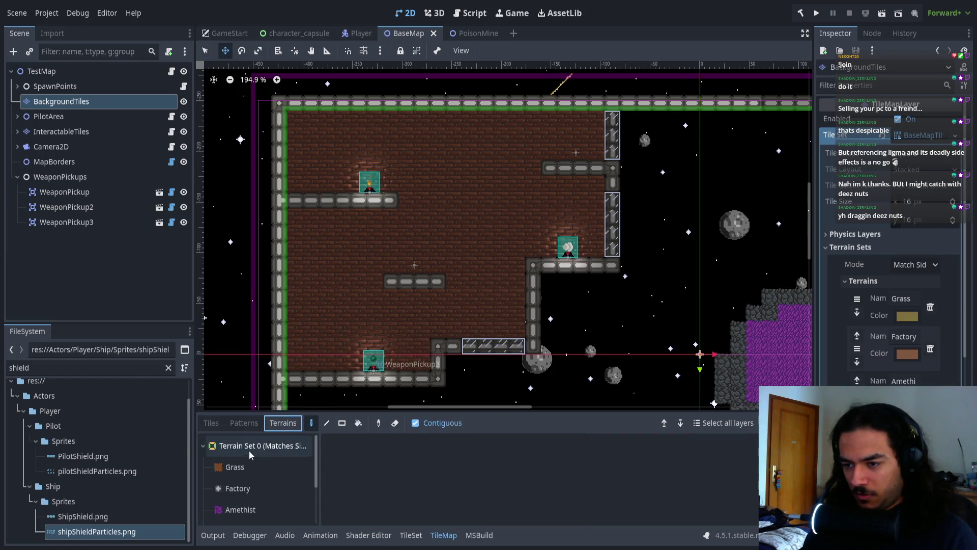
scroll(236, 486, down, 2)
click(258, 513)
mouse_move(332, 305)
mouse_down()
mouse_move(304, 280)
mouse_move(306, 290)
mouse_up()
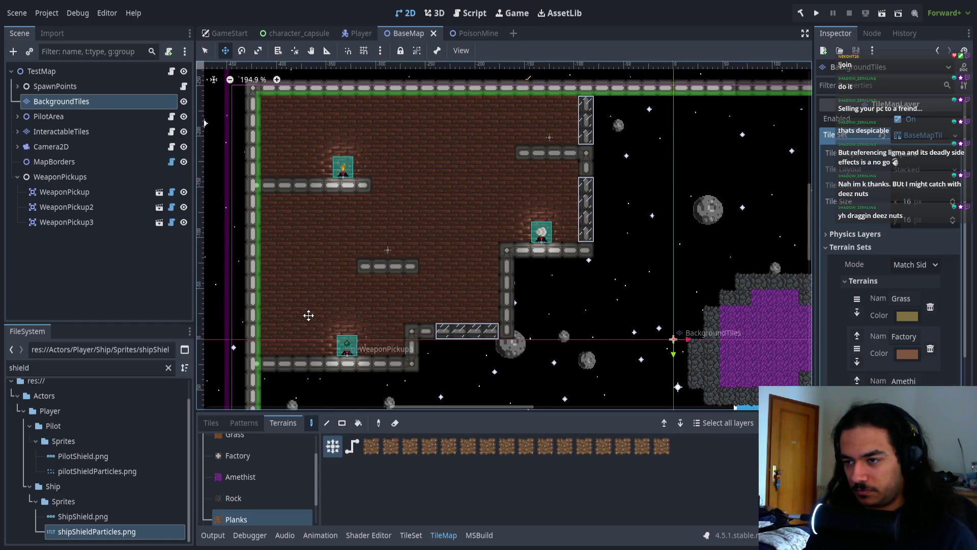
click(208, 52)
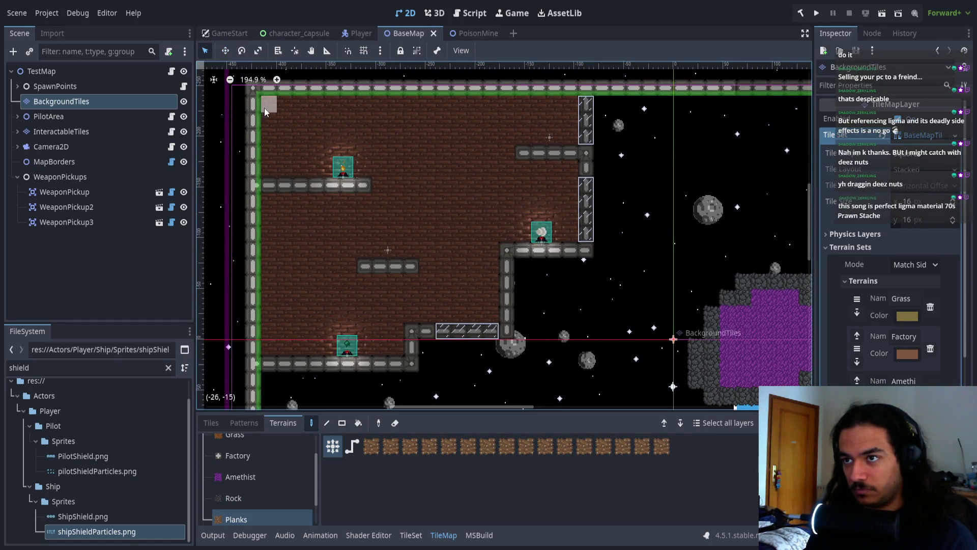
click(342, 424)
mouse_move(252, 87)
mouse_down()
mouse_move(254, 99)
mouse_move(534, 206)
mouse_move(576, 257)
mouse_move(591, 257)
mouse_up()
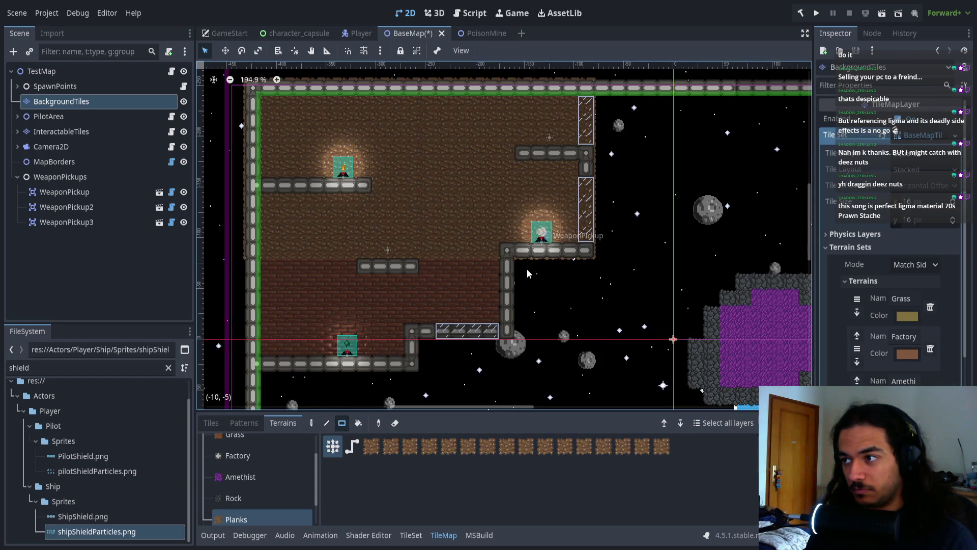
key(ctrl+z)
drag(266, 102, 549, 226)
drag(282, 242, 496, 326)
mouse_move(252, 329)
mouse_down()
mouse_move(275, 347)
mouse_move(389, 357)
mouse_up()
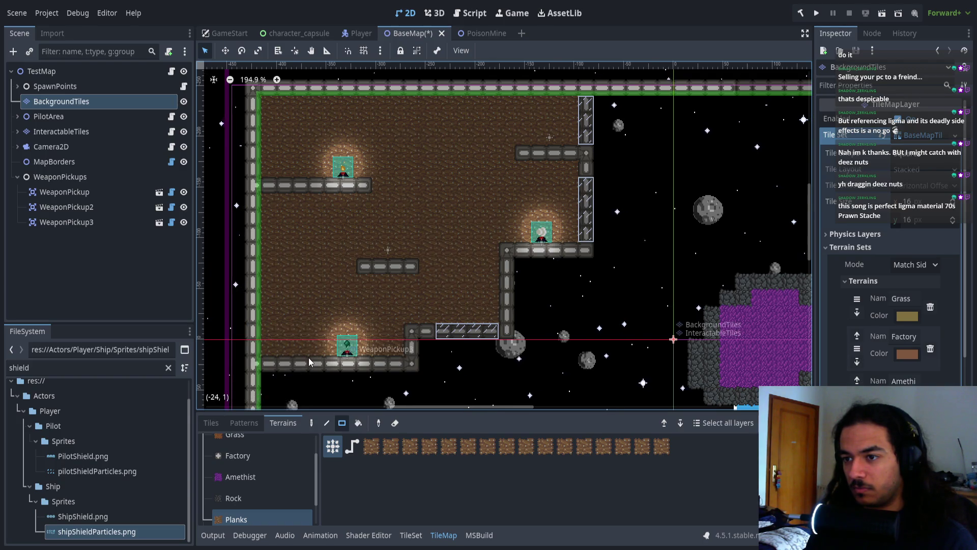
scroll(306, 355, up, 3)
scroll(315, 356, down, 5)
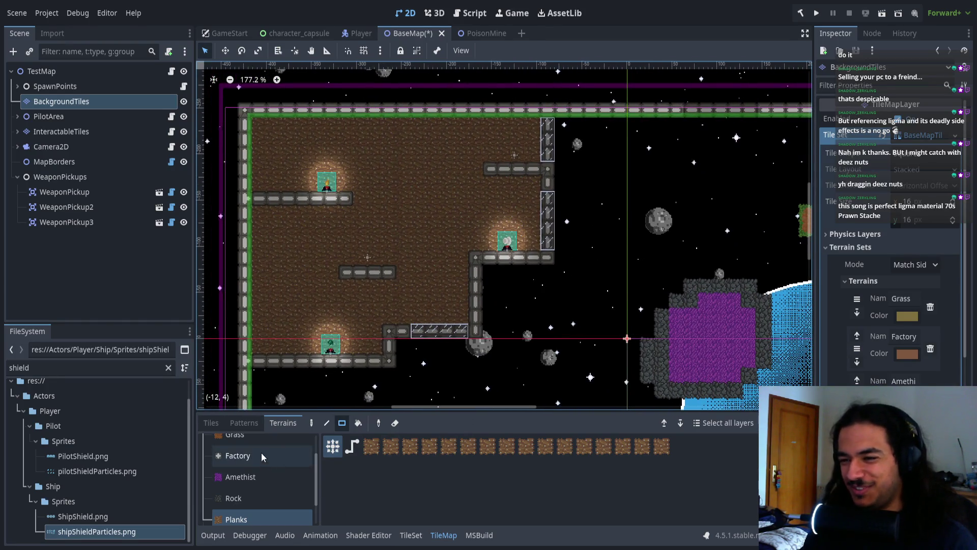
scroll(261, 506, up, 2)
scroll(256, 494, down, 3)
click(263, 480)
key(ctrl+z)
key(ctrl+z)
key(ctrl+z)
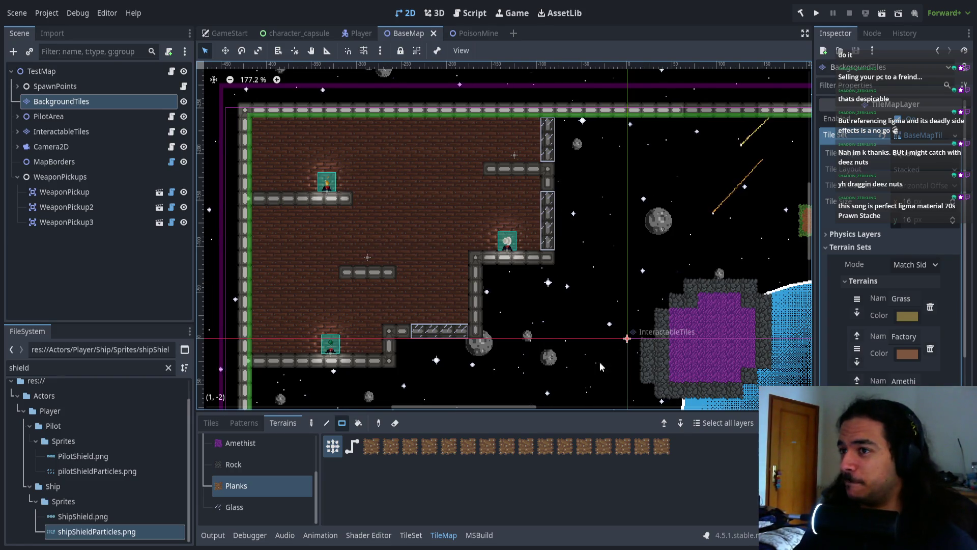
scroll(378, 248, down, 3)
scroll(407, 203, down, 4)
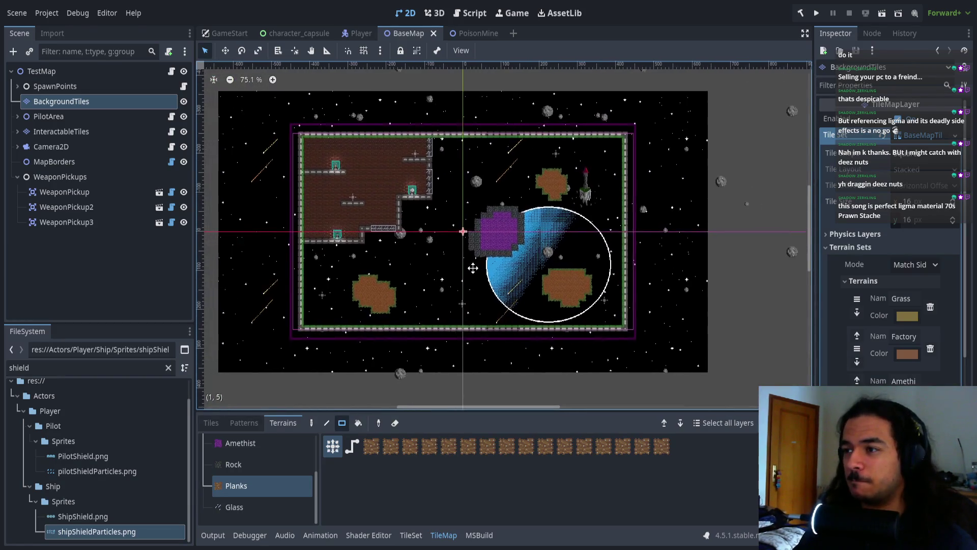
- Reframe the whole BaseMap map and deselect BackgroundTiles so the TileMap panel closes
scroll(475, 267, up, 1)
scroll(465, 236, up, 1)
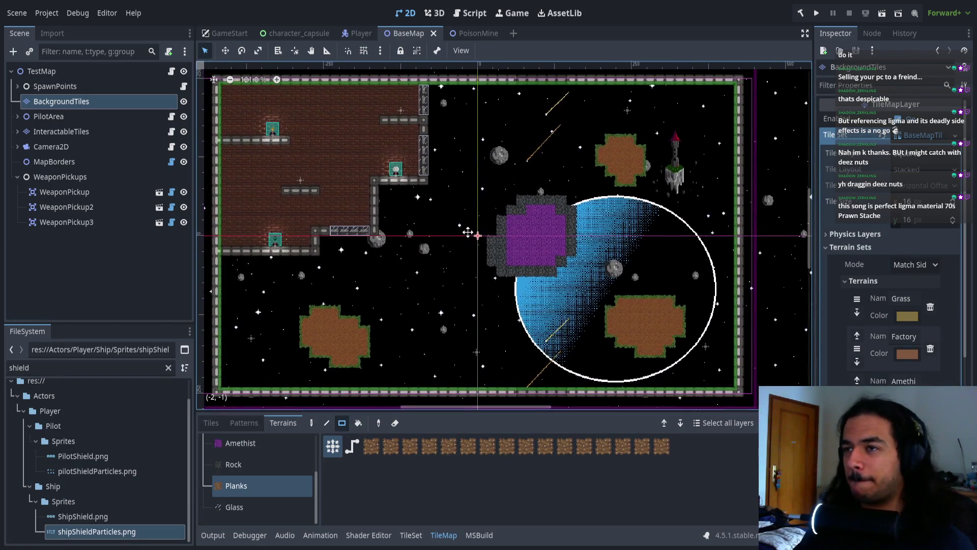
scroll(477, 228, up, 1)
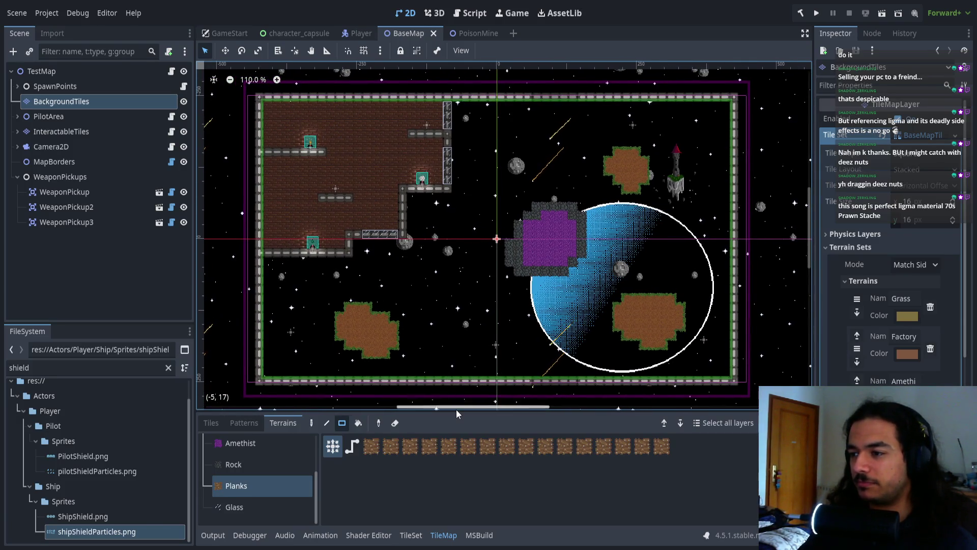
drag(454, 415, 453, 431)
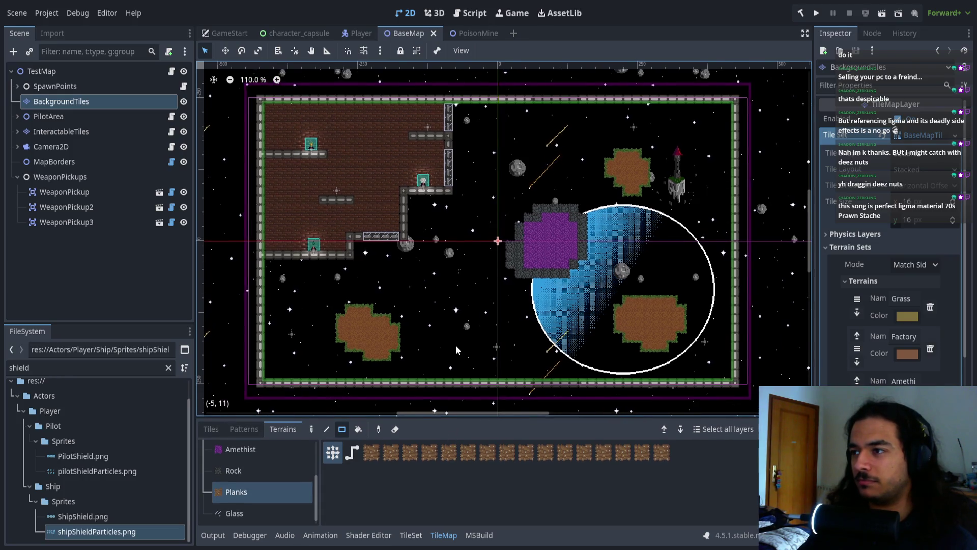
scroll(456, 346, up, 1)
scroll(462, 347, down, 1)
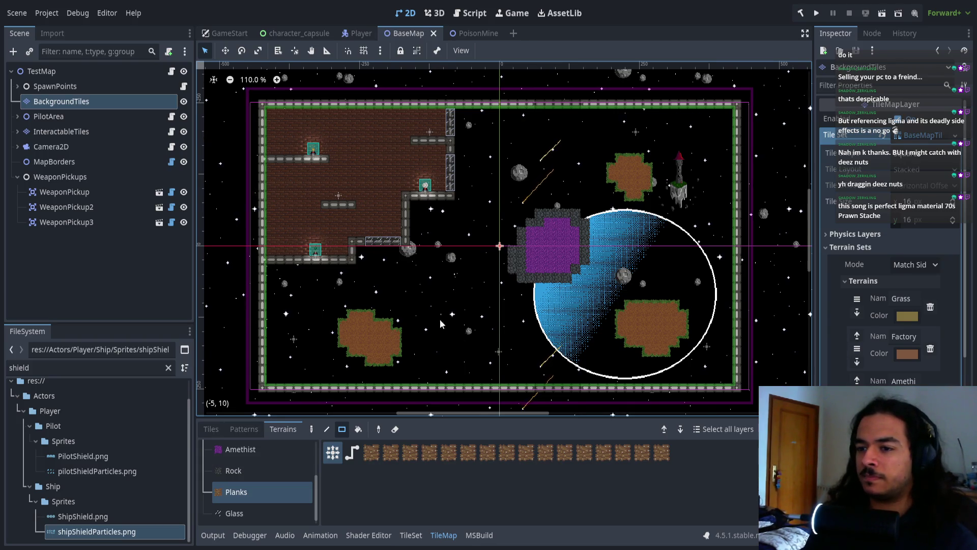
scroll(321, 211, right, 3)
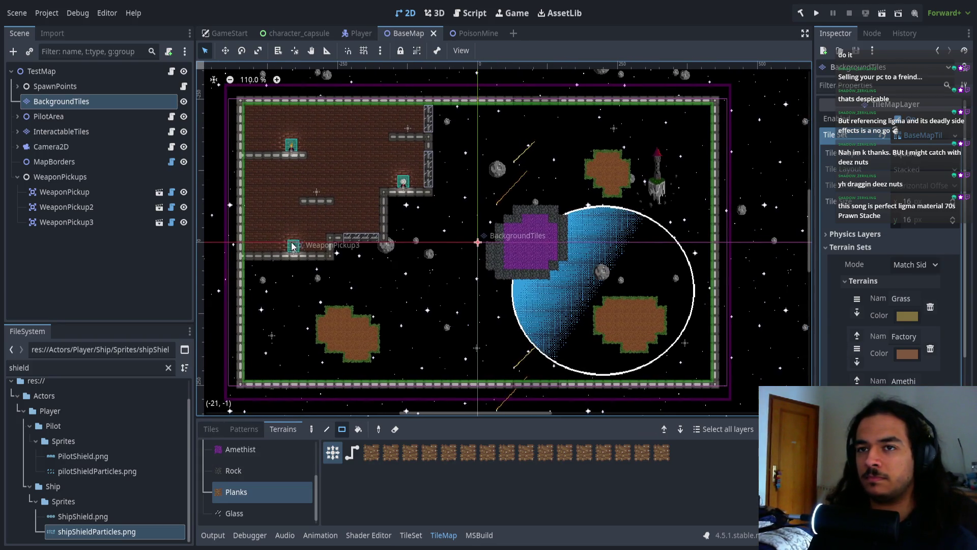
click(112, 246)
scroll(303, 291, up, 4)
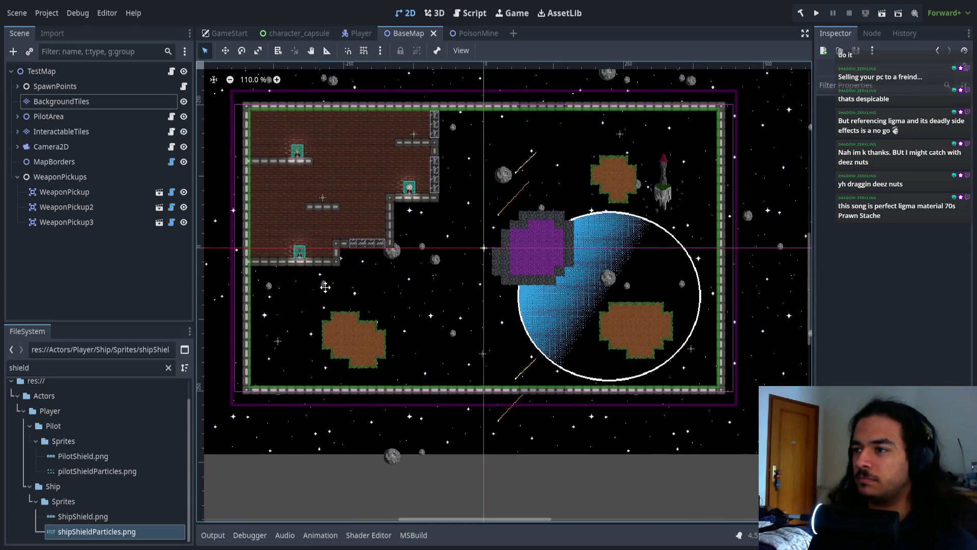
- Fold the Pilot, Ship, Player, Actors and res:// folders in the FileSystem dock
drag(339, 310, 357, 322)
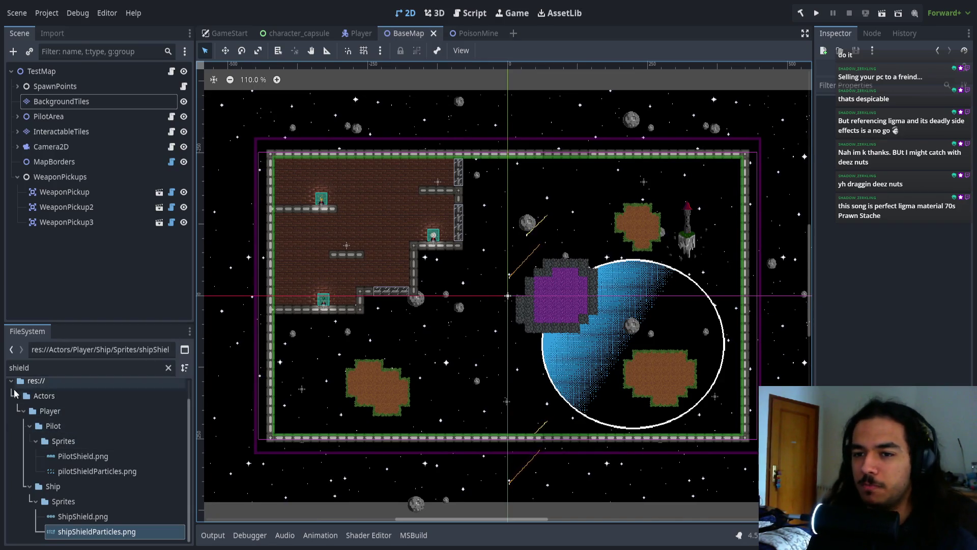
click(30, 426)
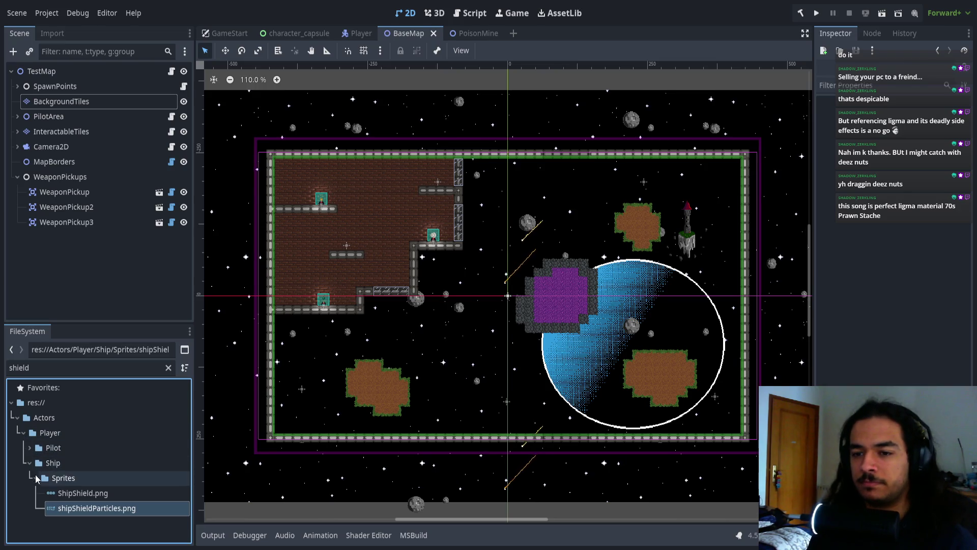
click(29, 463)
click(24, 433)
click(17, 417)
click(11, 402)
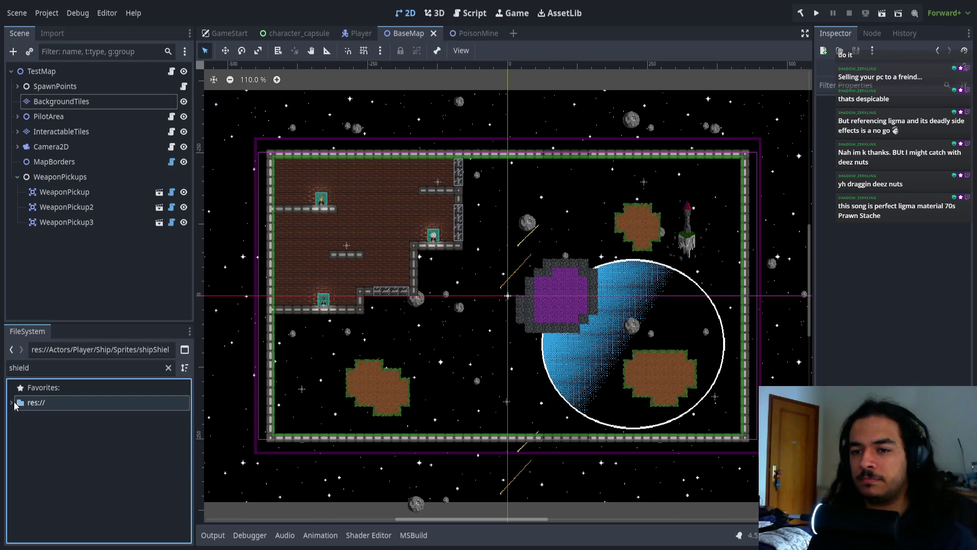
mouse_move(287, 337)
mouse_down()
mouse_move(286, 323)
mouse_move(271, 326)
mouse_up()
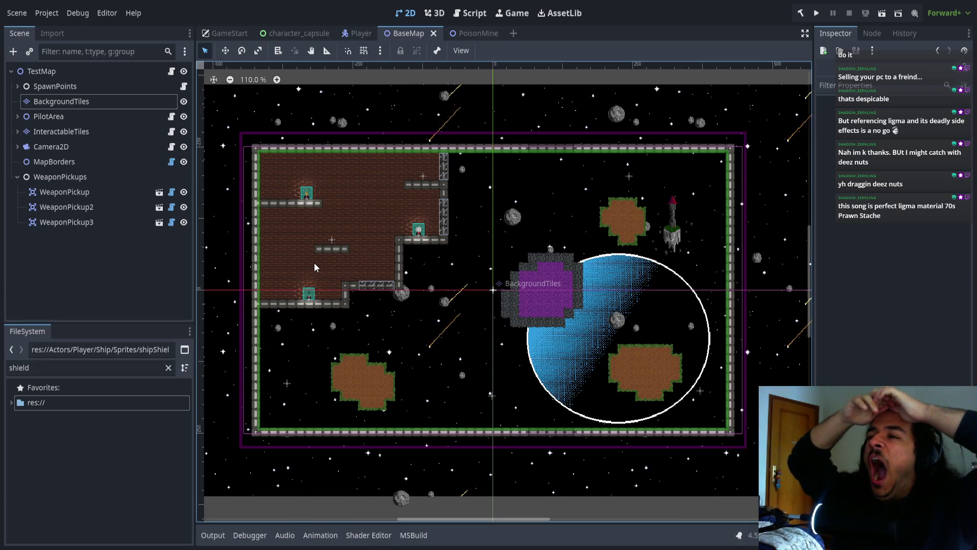
- Filter the FileSystem for 'small' and open PilotOnlySmall.tscn, selecting SuddenDeathBeams
click(63, 364)
key(ctrl+a)
key(BackSpace)
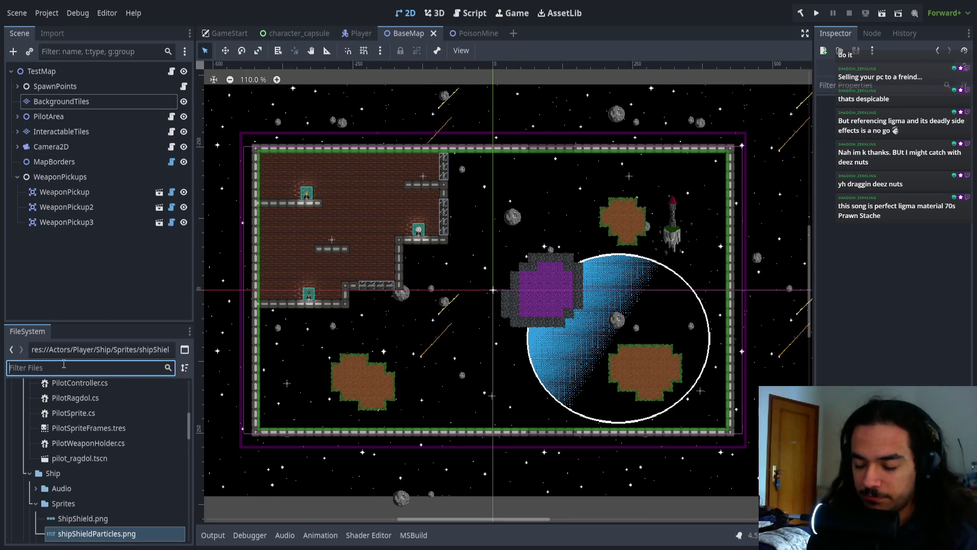
text(maps)
key(ctrl+a)
key(BackSpace)
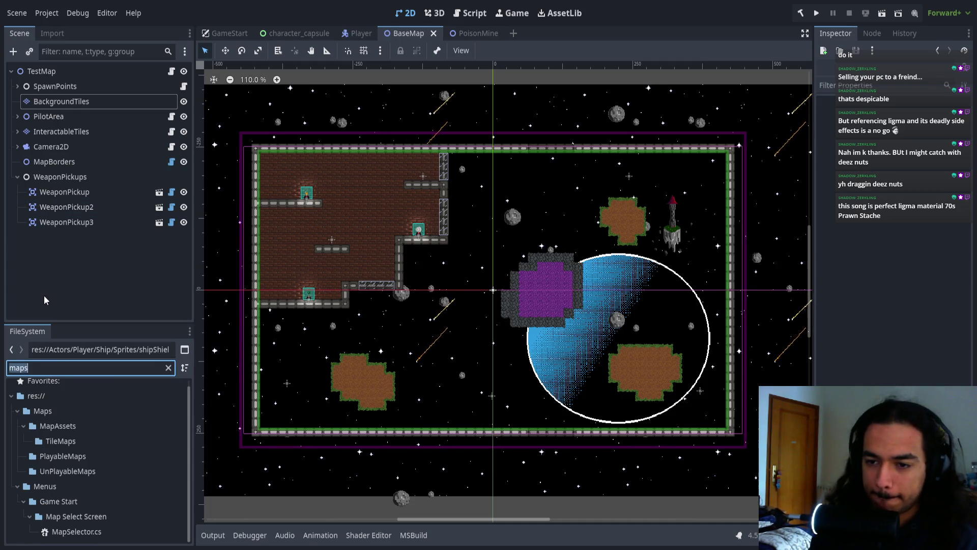
text(small)
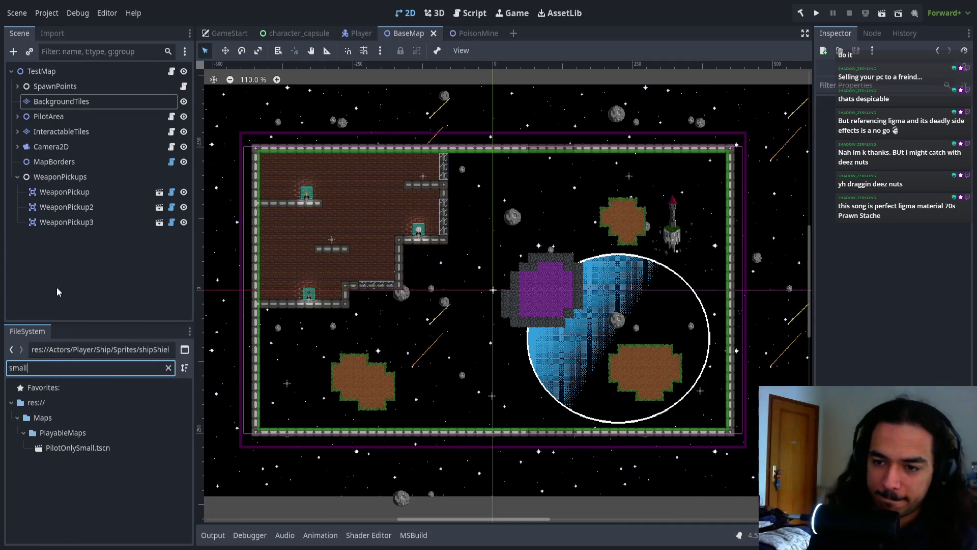
double_click(77, 449)
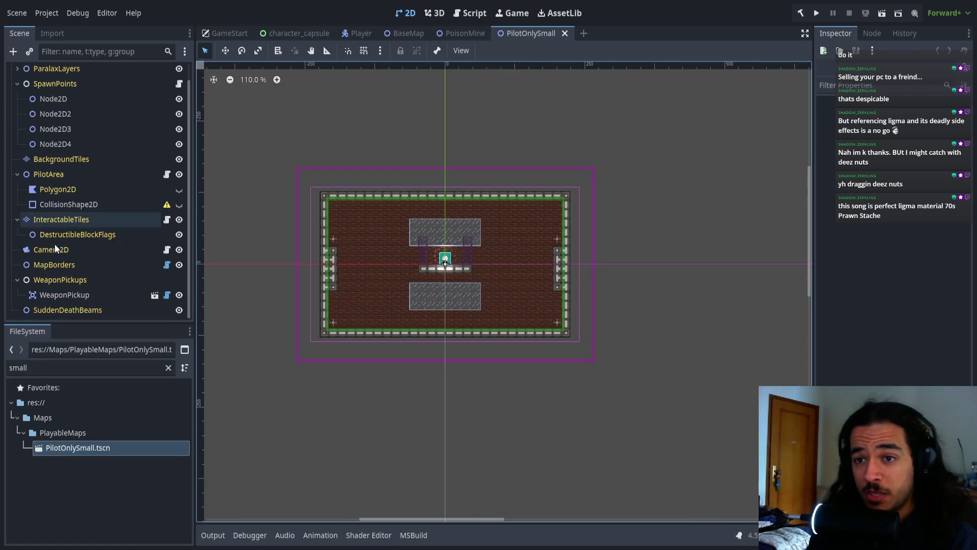
click(74, 307)
- Inspect the four spawn points, the root Map node and the PilotArea node
drag(71, 283, 61, 102)
click(57, 117)
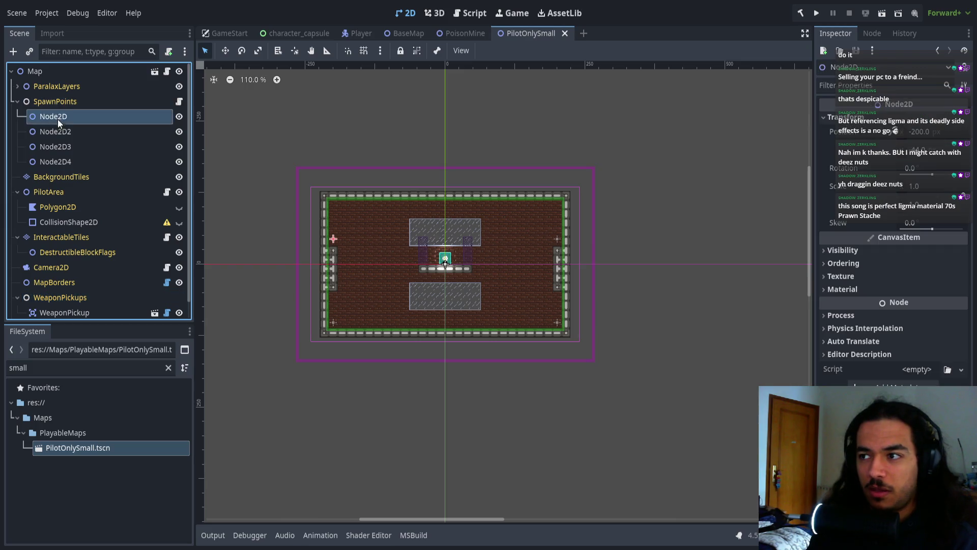
shift+click(59, 162)
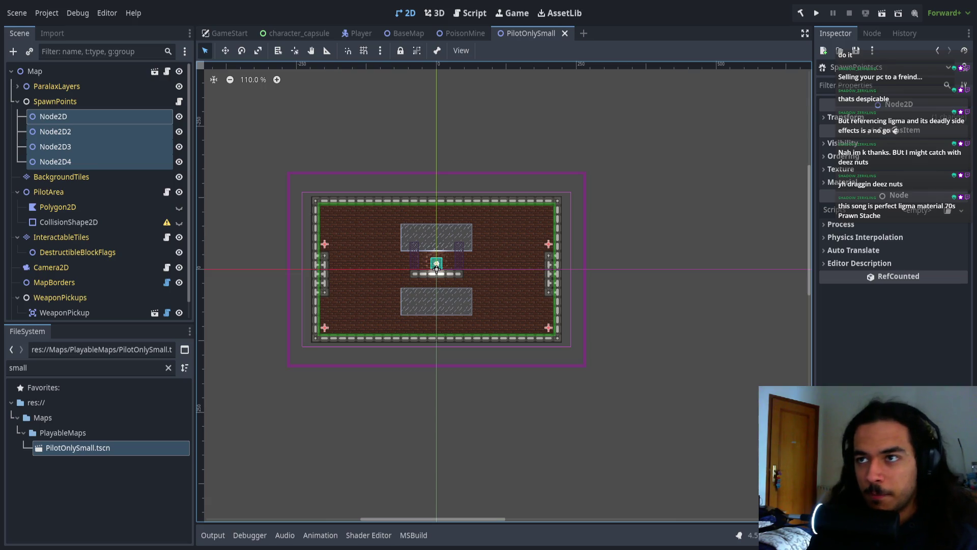
click(143, 72)
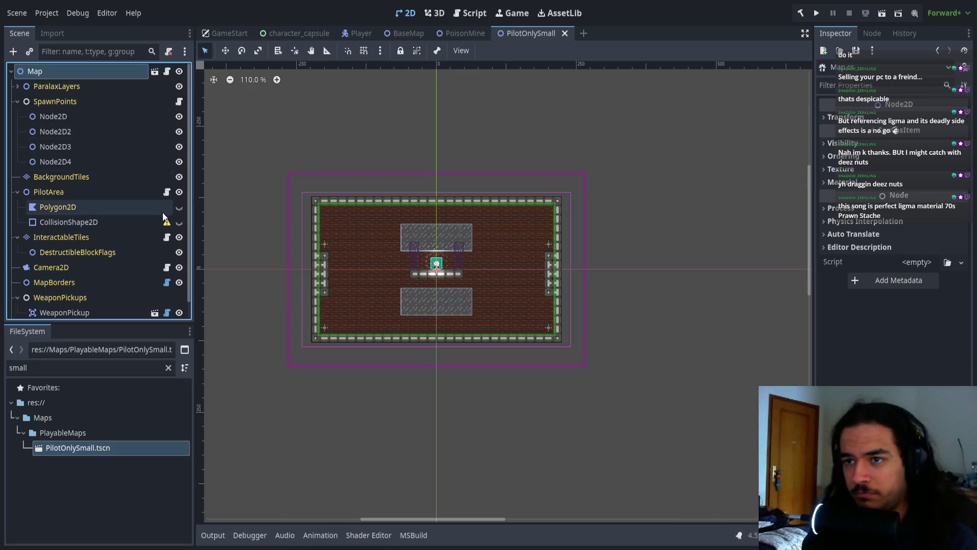
click(106, 224)
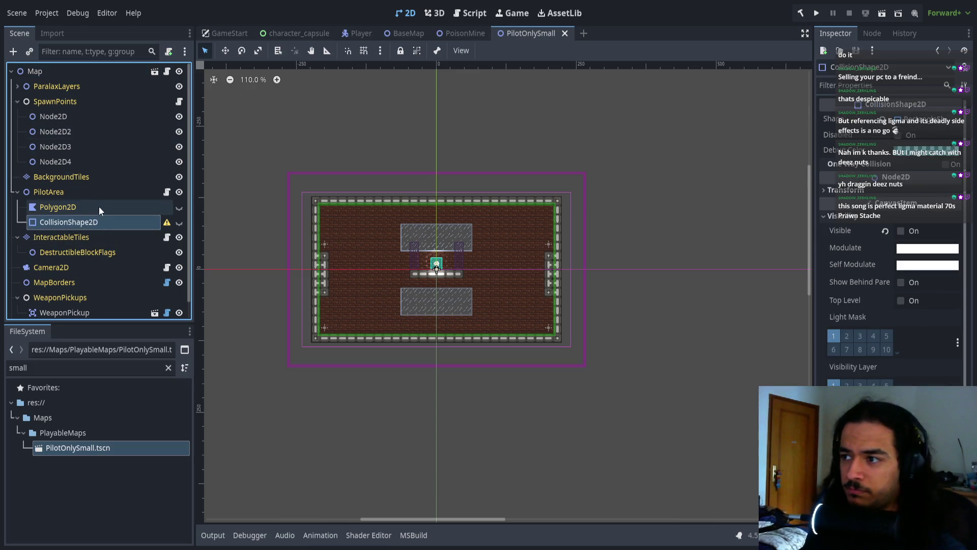
click(72, 189)
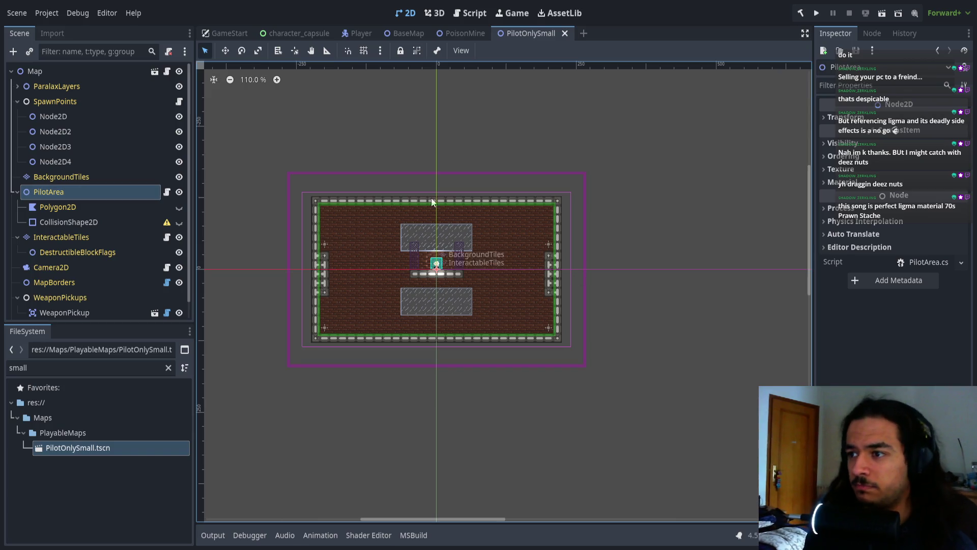
- Make both PilotArea overlays, Polygon2D and CollisionShape2D, visible on the map
click(179, 223)
click(179, 207)
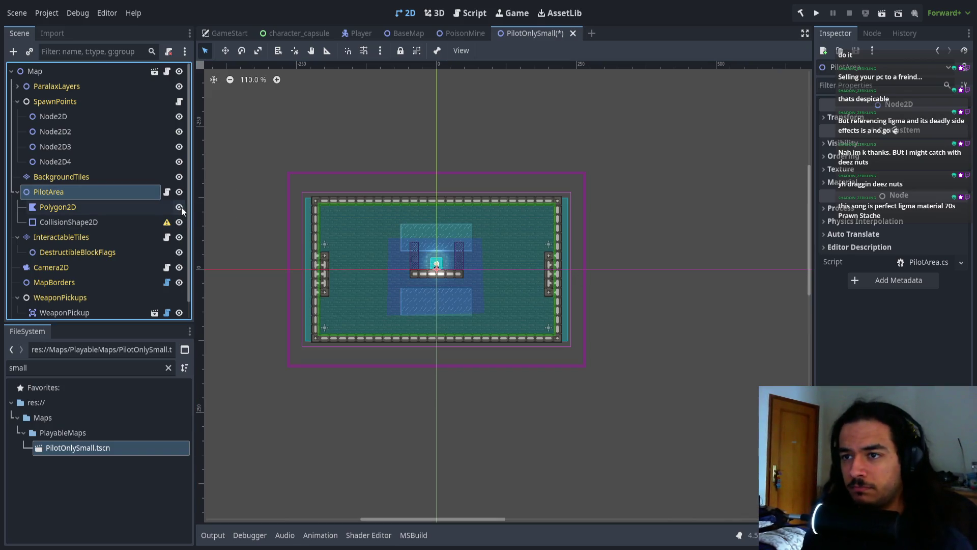
click(180, 223)
click(179, 207)
click(180, 208)
click(179, 224)
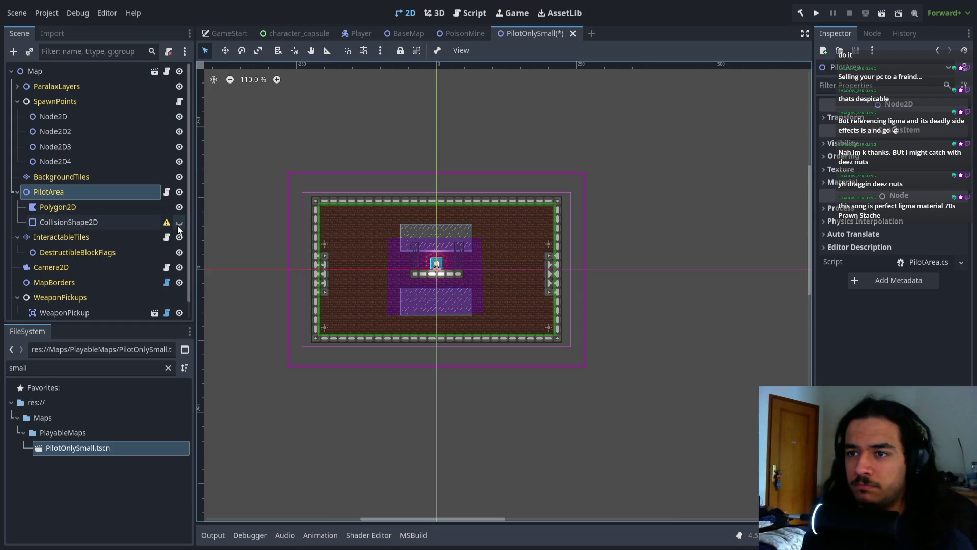
- Stretch the PilotArea collision shape to the purple map border, then save and run the game
click(309, 203)
mouse_move(306, 198)
mouse_down()
mouse_move(296, 172)
mouse_move(278, 171)
mouse_up()
click(640, 272)
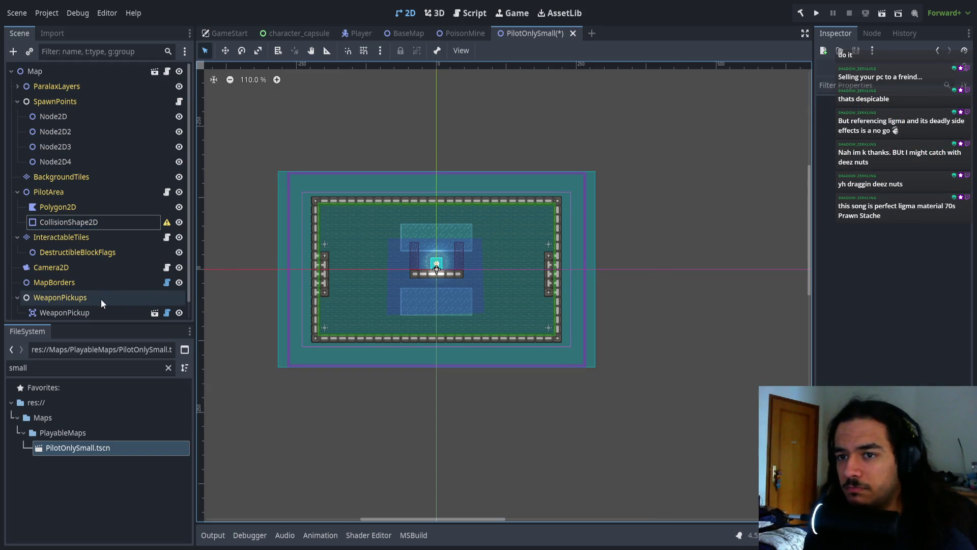
scroll(78, 268, down, 1)
click(63, 281)
click(67, 266)
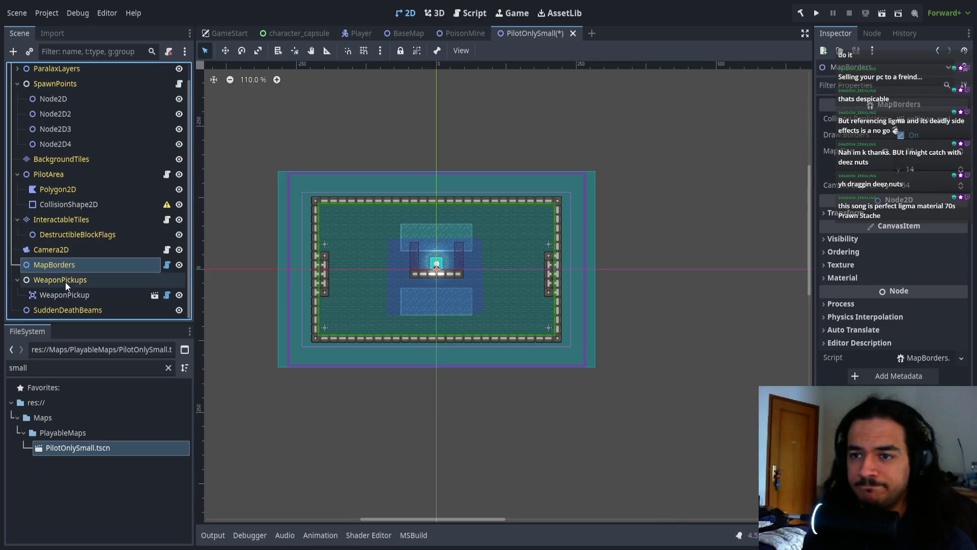
click(814, 13)
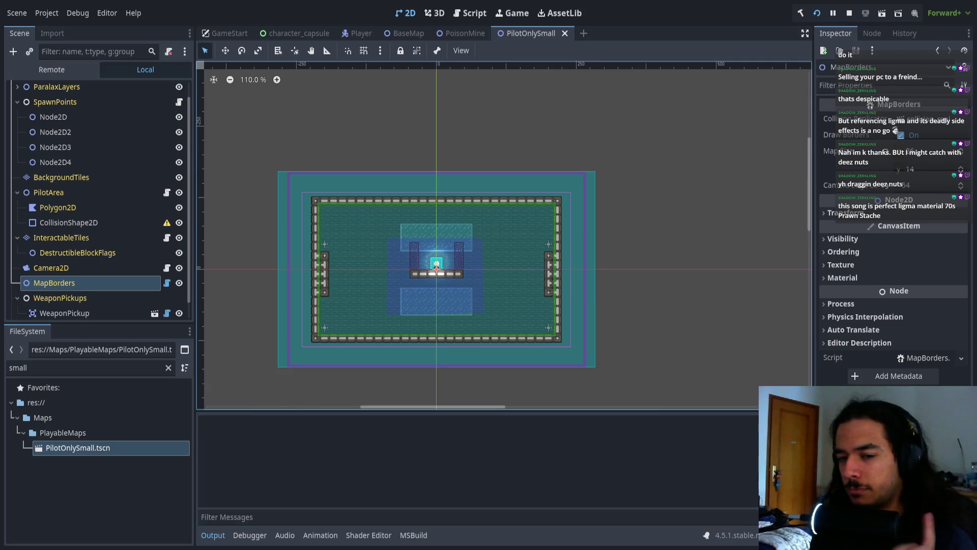
- Join as player one, ready up, pick the map and start the match
key(Return)
key(Down)
key(Down)
key(Return)
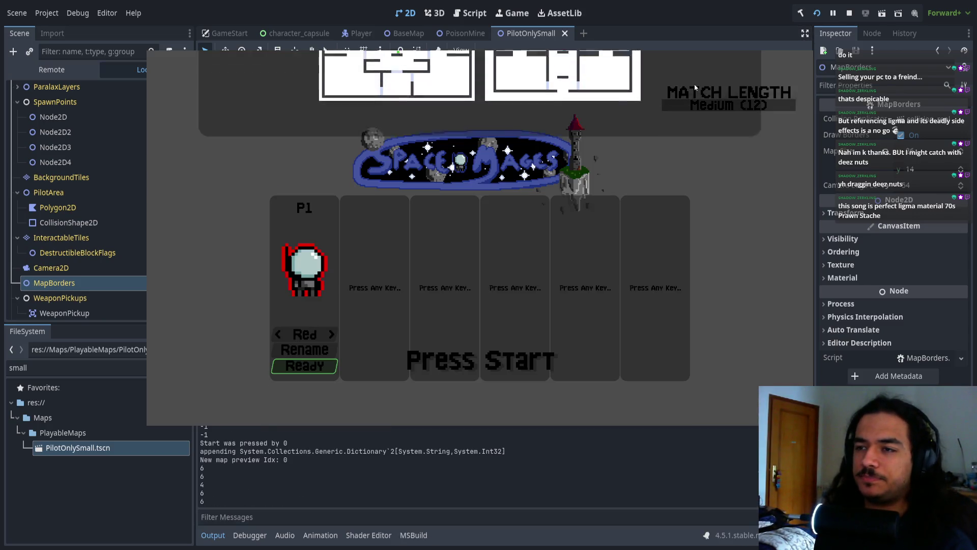
key(Return)
key(Down)
key(Right)
key(Return)
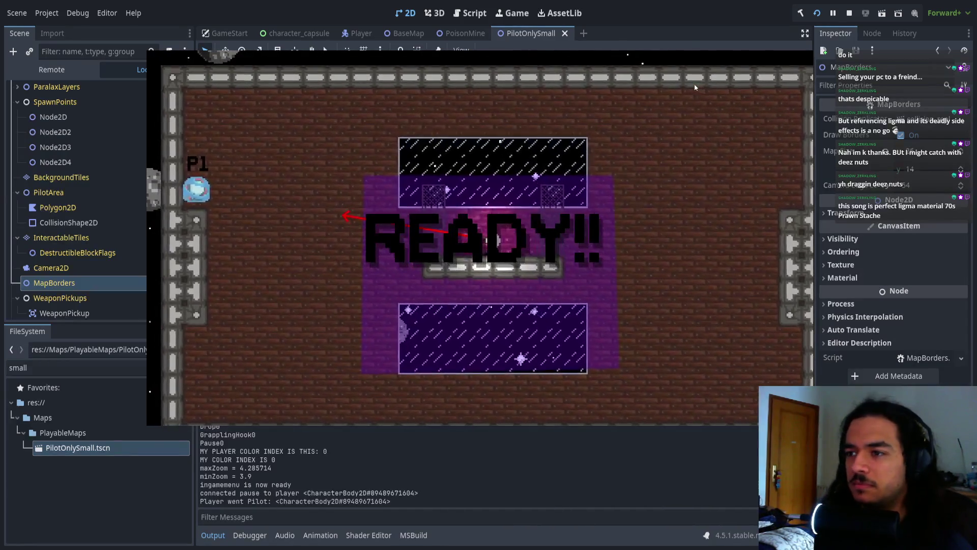
- Wall-jump P1 onto the centre platform and shoot out nearby tiles
key(Right)
key(space)
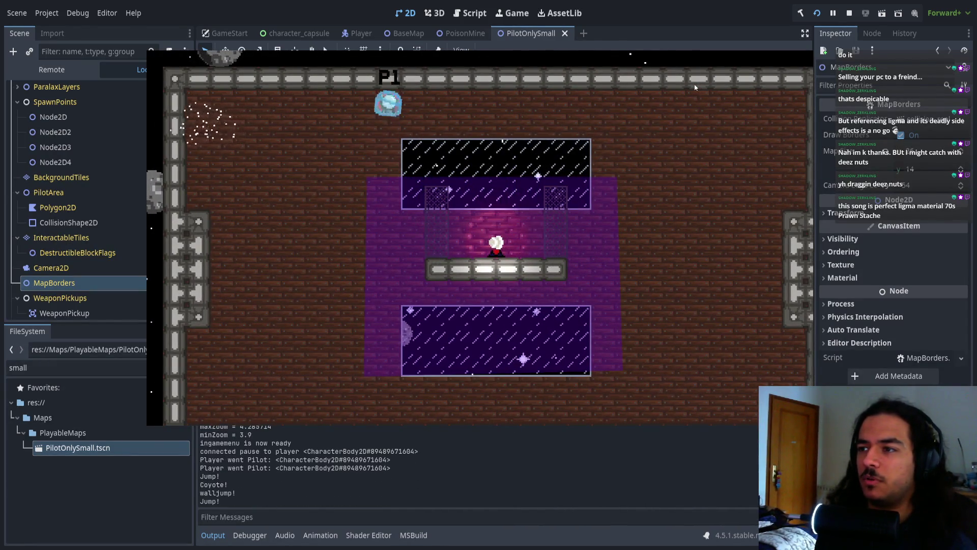
key(Left)
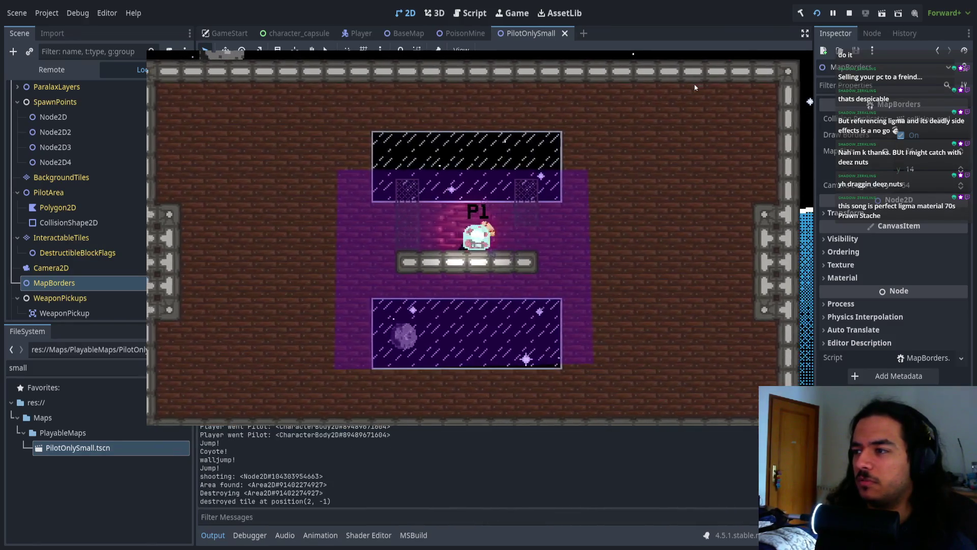
key(x)
key(x)
key(x)
key(x)
key(Left)
key(x)
key(x)
key(x)
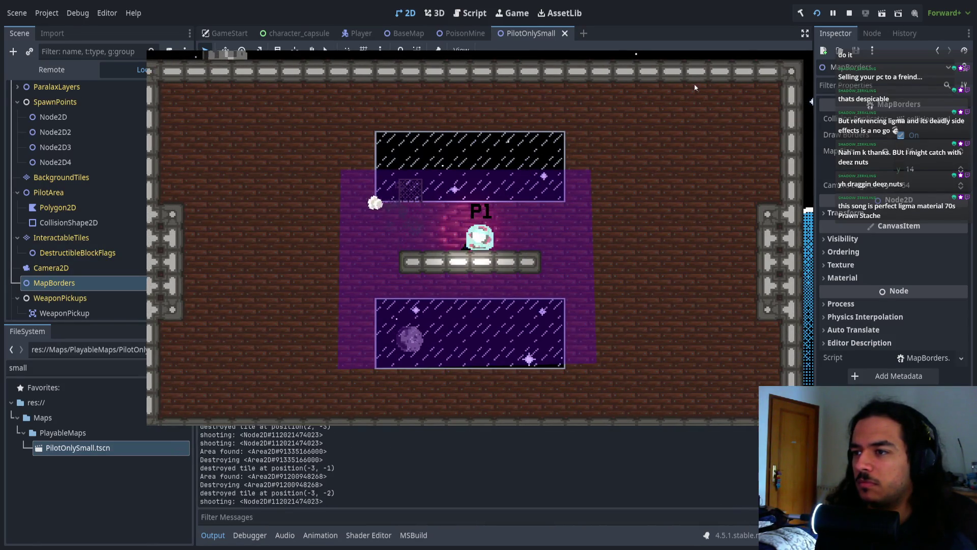
- Jump P1 repeatedly around the arena toward the upper left, then pause the game
key(space)
key(Left)
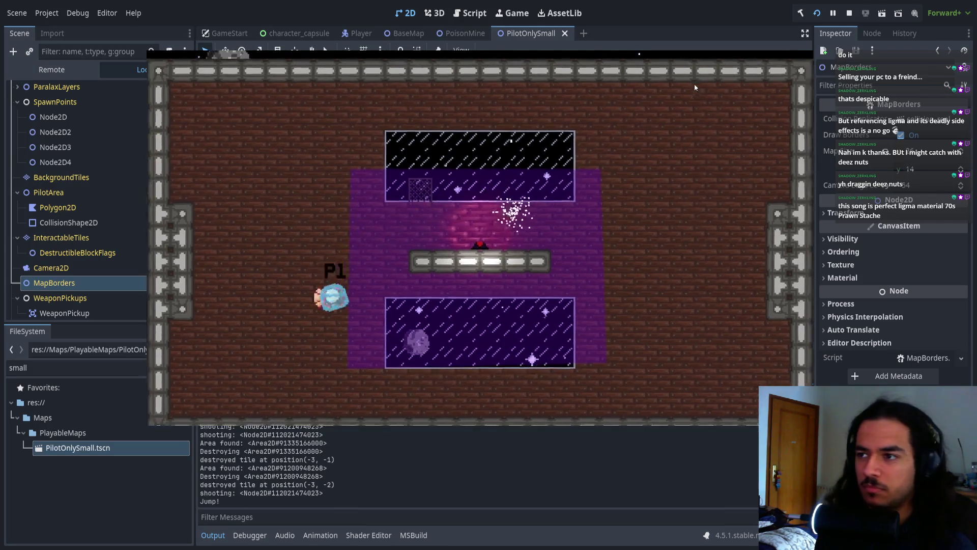
key(Right)
key(space)
key(space)
key(space)
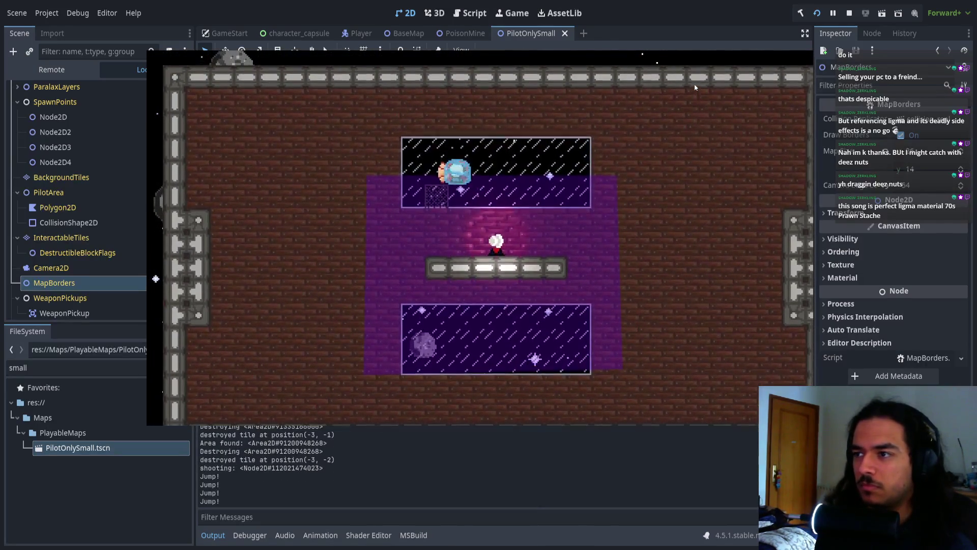
key(space)
key(Left)
key(space)
key(space)
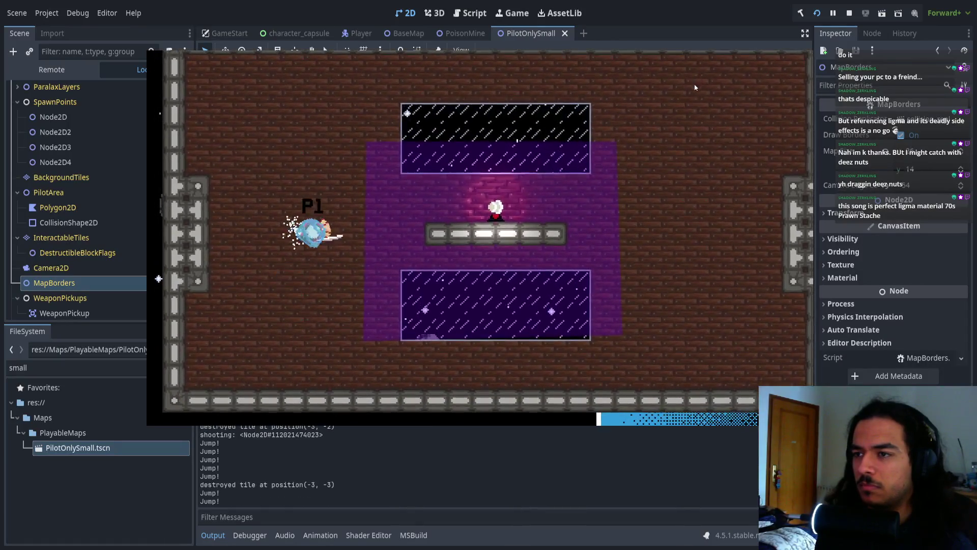
key(space)
key(space)
key(Left)
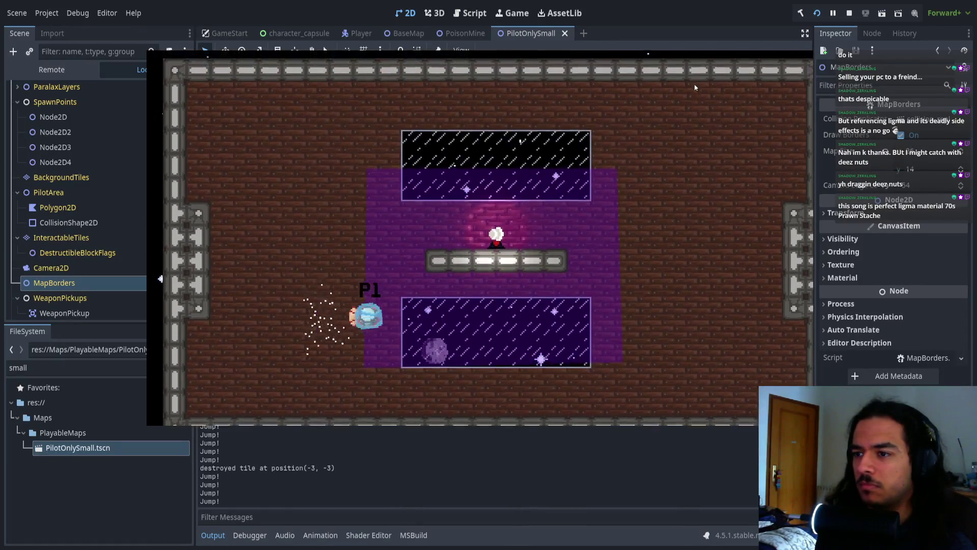
key(space)
key(Left)
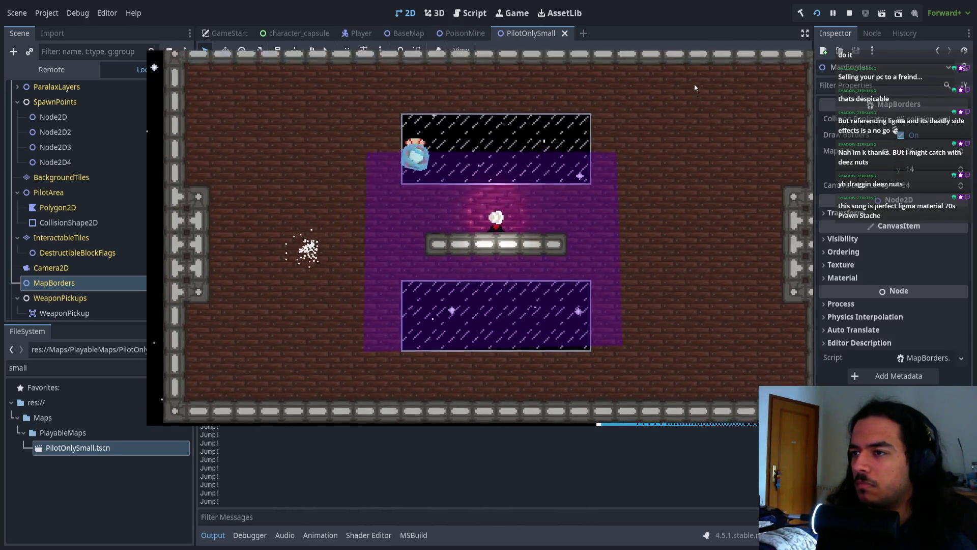
key(Escape)
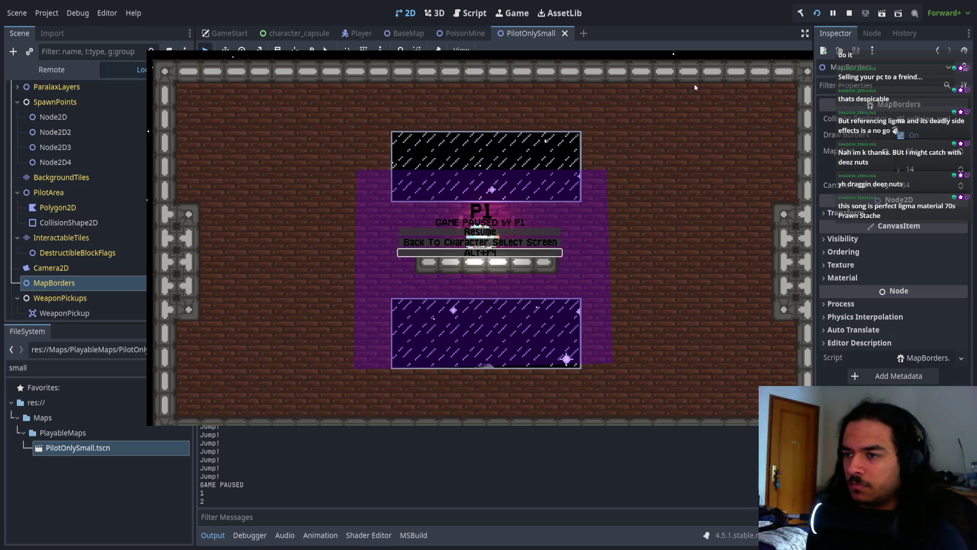
- Return to the character select screen, add player two, then stop the running game
key(Down)
key(Down)
key(Return)
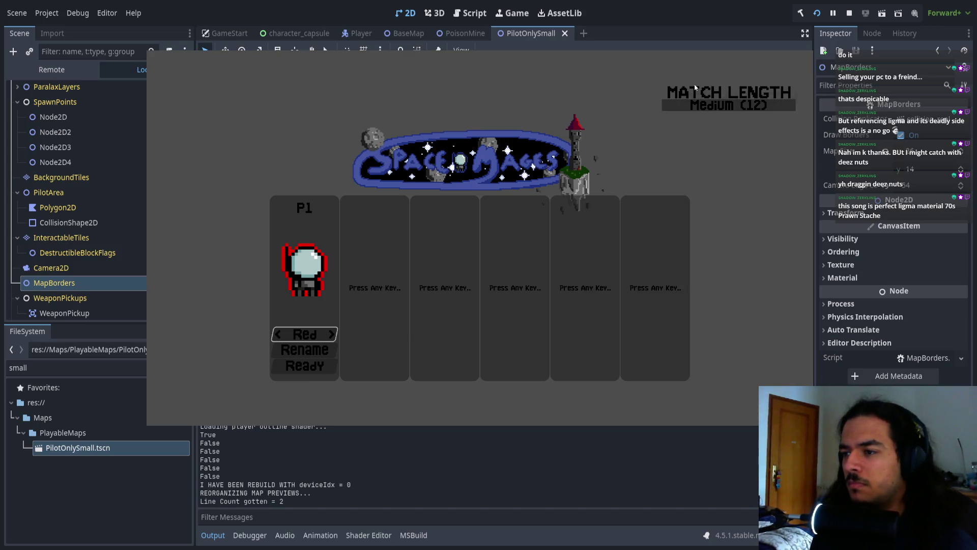
key(Return)
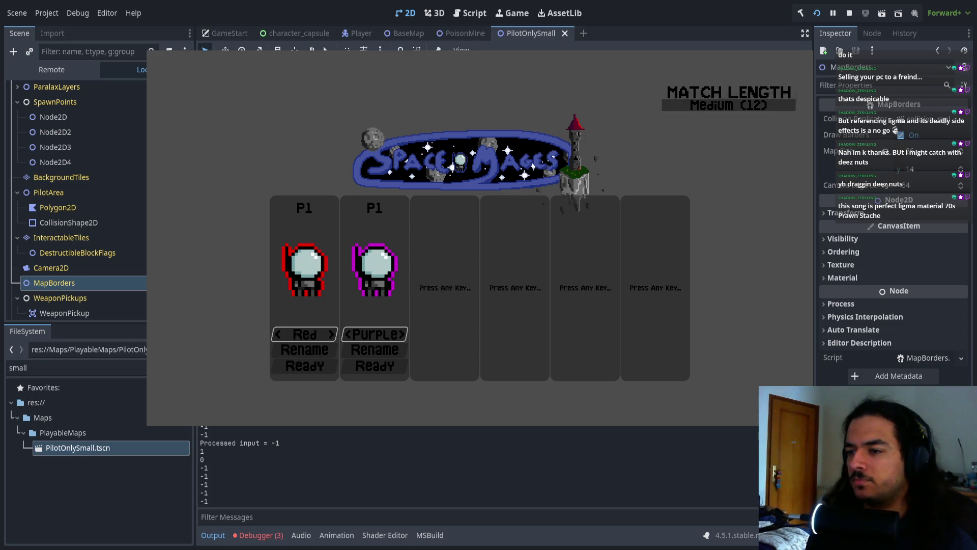
key(F8)
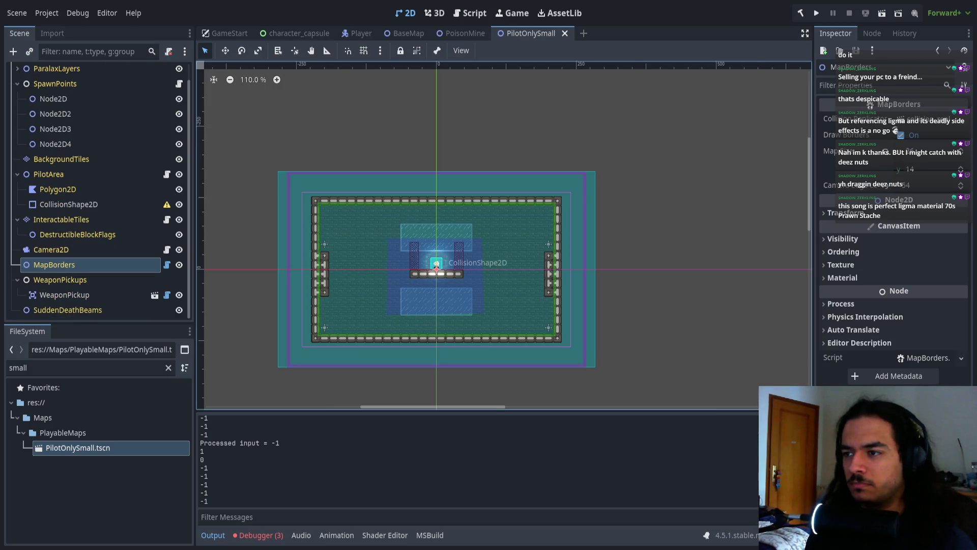
- Review the three missing Jump0 input-action errors and their stack trace, then rebuild and rerun the project
scroll(377, 336, up, 6)
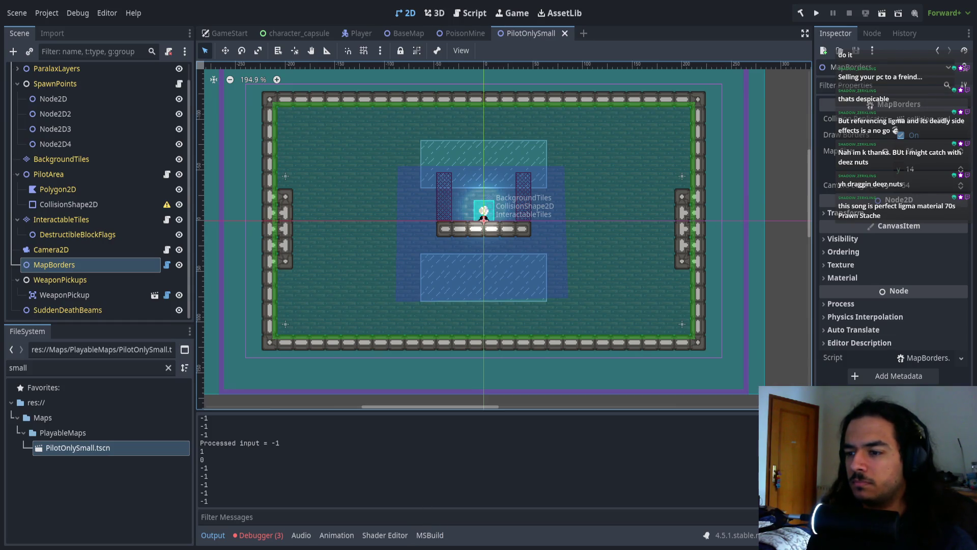
click(258, 535)
click(225, 405)
click(273, 404)
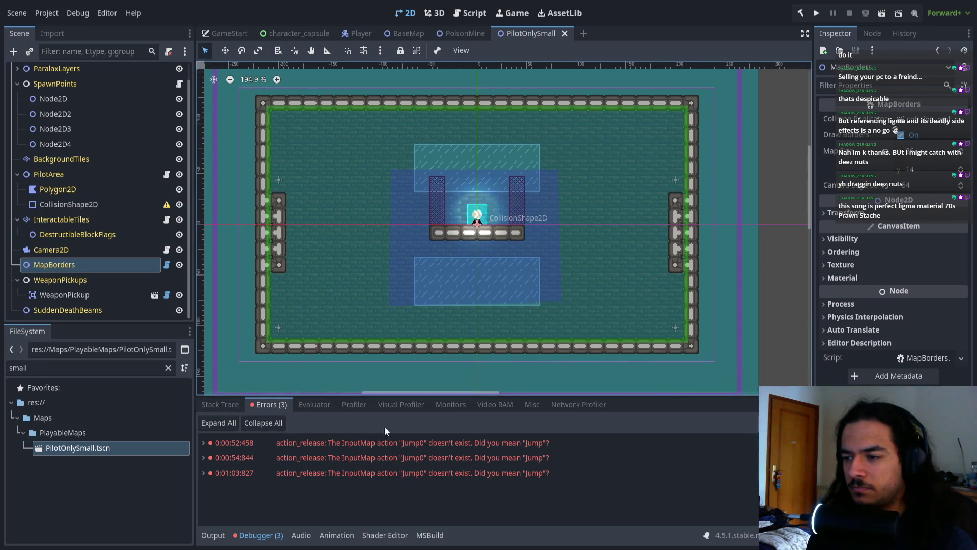
click(819, 13)
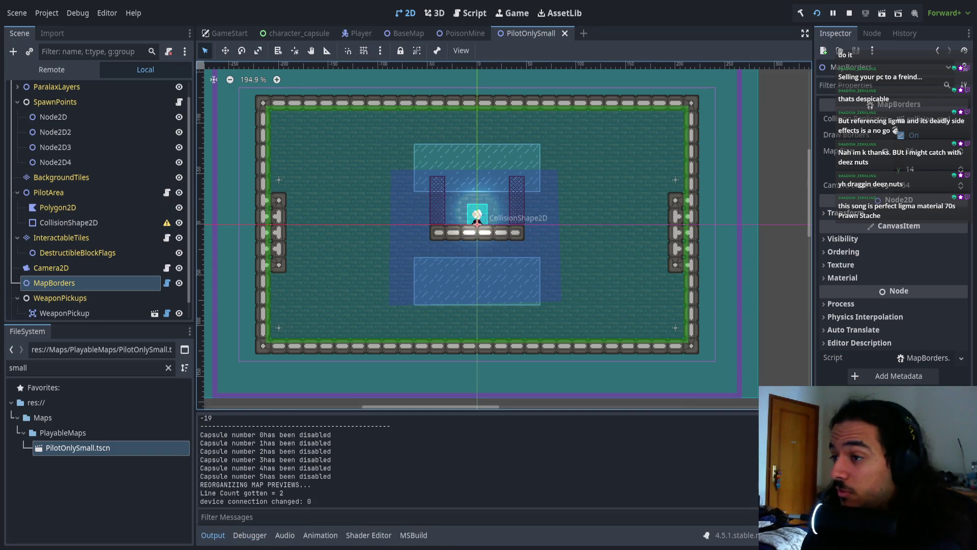
- Start the lobby, join a second player, and mark P1 ready to open map selection
key(Return)
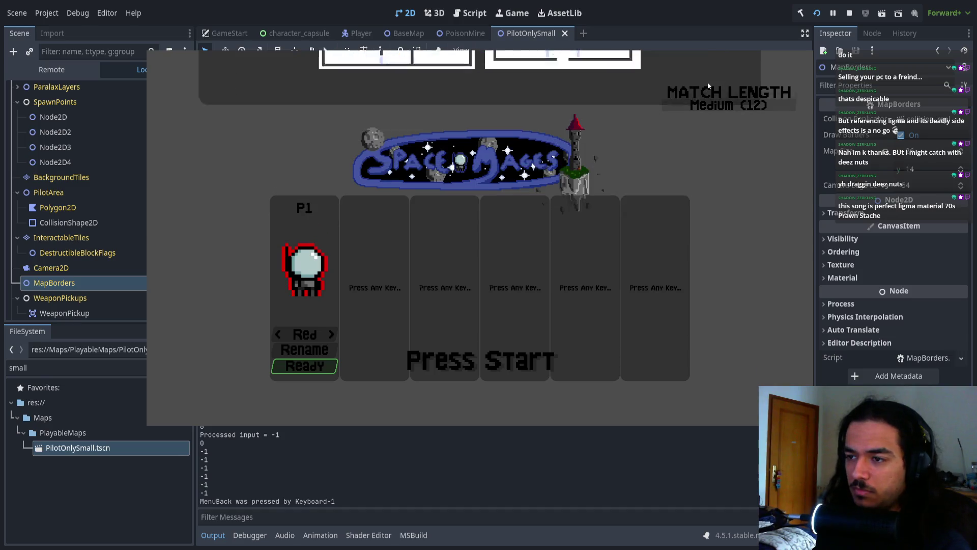
key(Return)
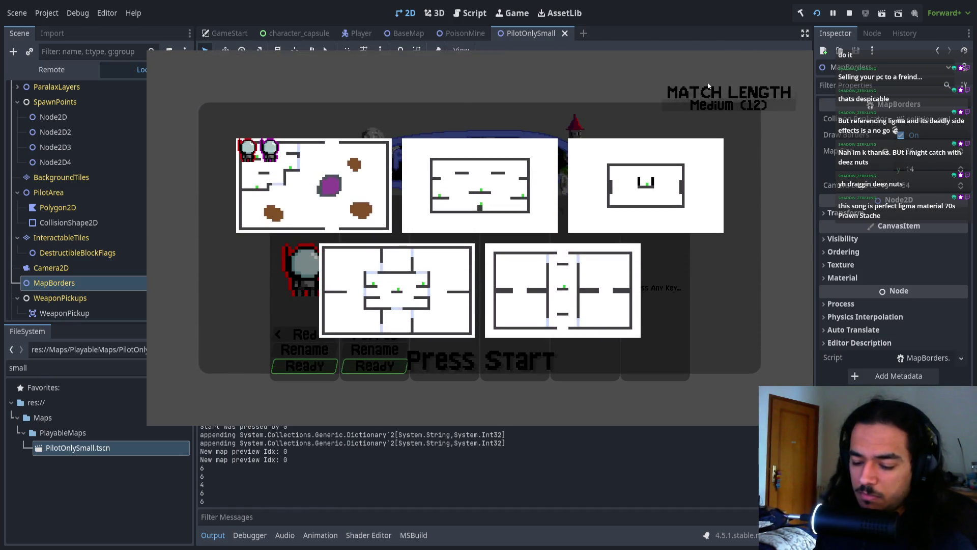
key(Return)
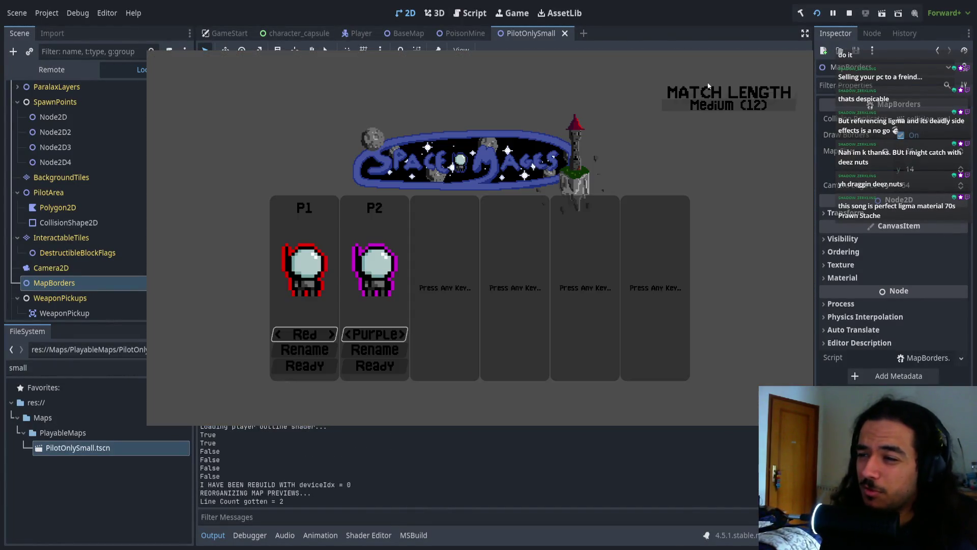
key(Return)
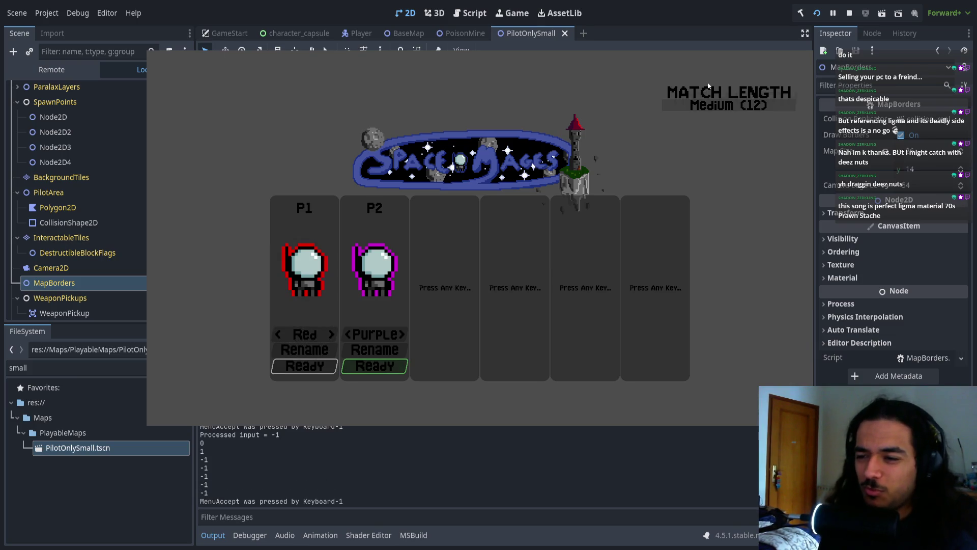
key(Return)
key(Return)
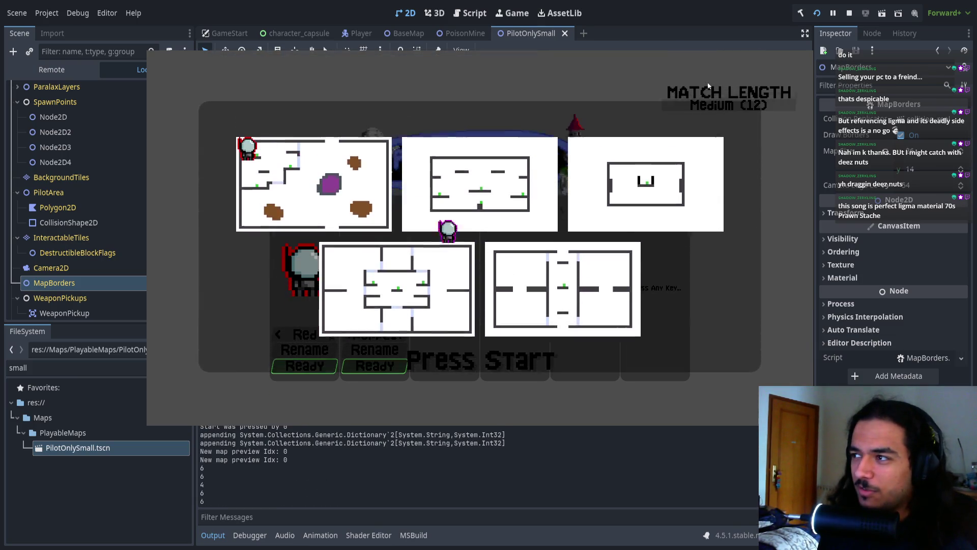
- Browse the map grid and start the match on the top-right PilotOnlySmall map
key(Up)
key(Right)
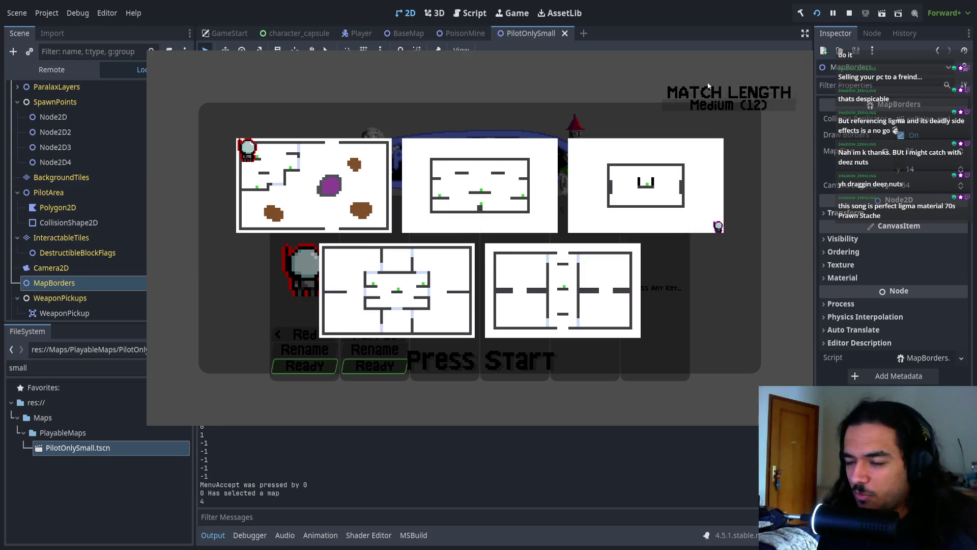
key(Left)
key(Left)
key(Down)
key(Escape)
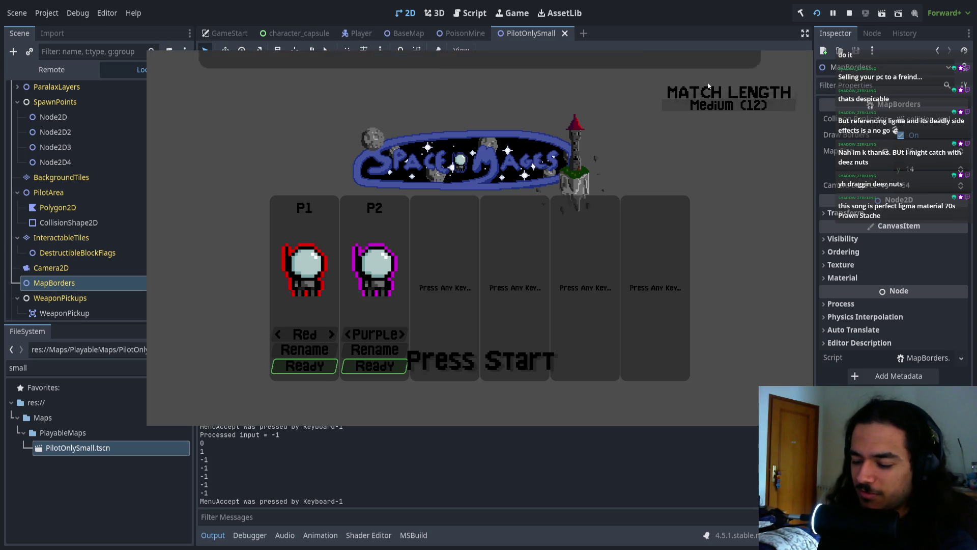
key(Return)
key(Right)
key(Return)
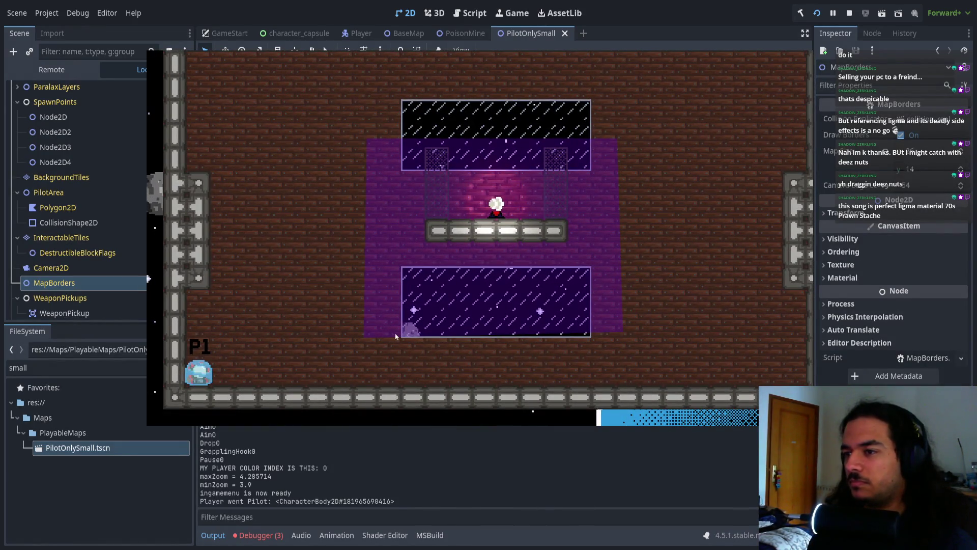
- Run P1 right, wall-jump up the right wall, leap left onto the centre platform, then stop the game
key(d)
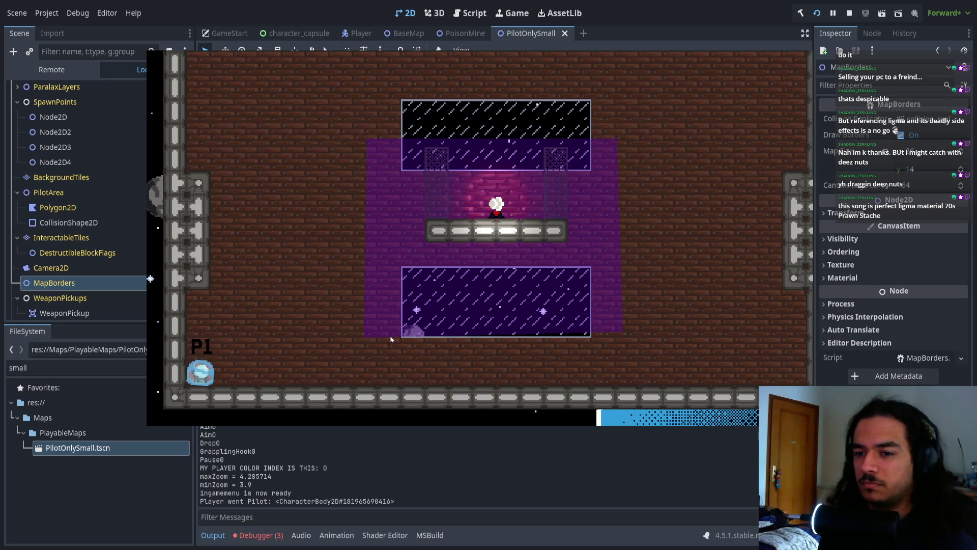
key(d)
key(space)
key(space)
key(space)
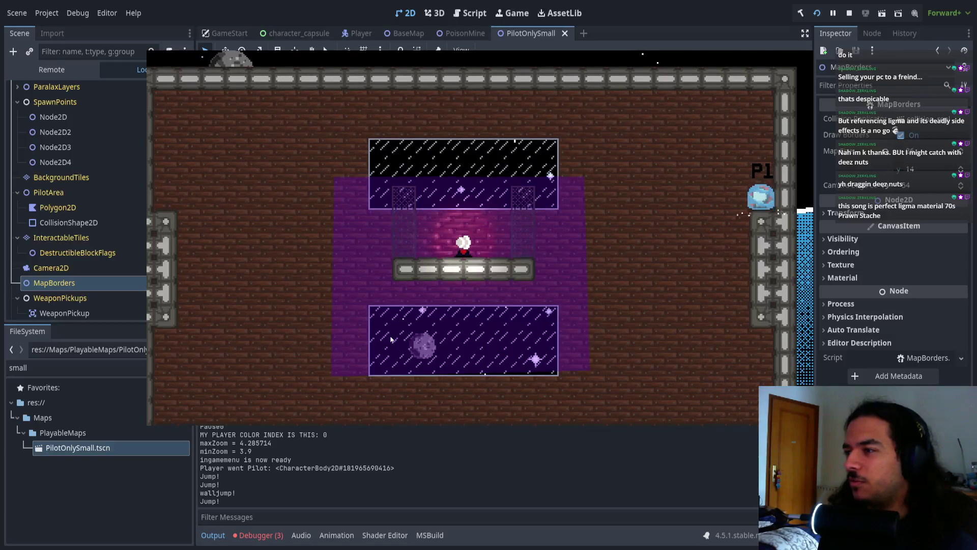
key(space)
key(space)
key(a)
key(space)
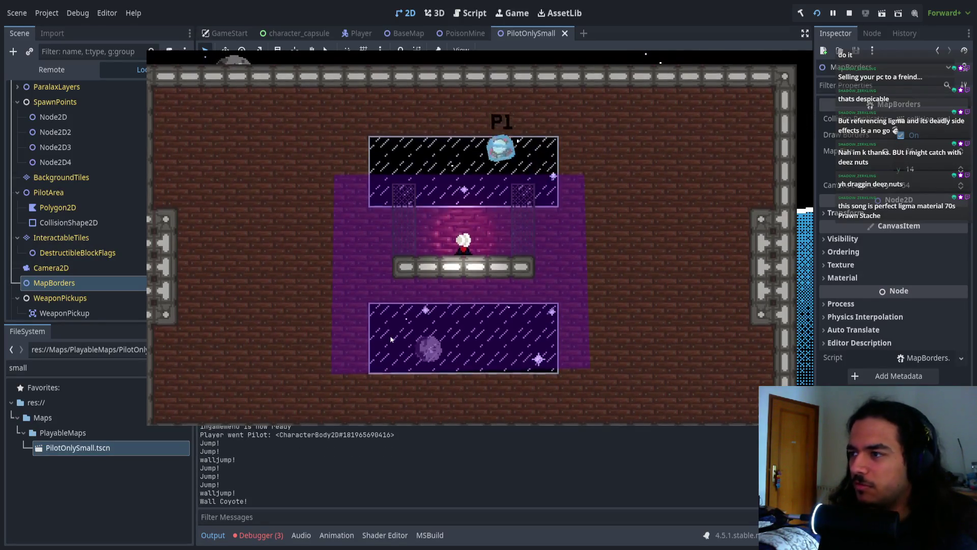
key(F8)
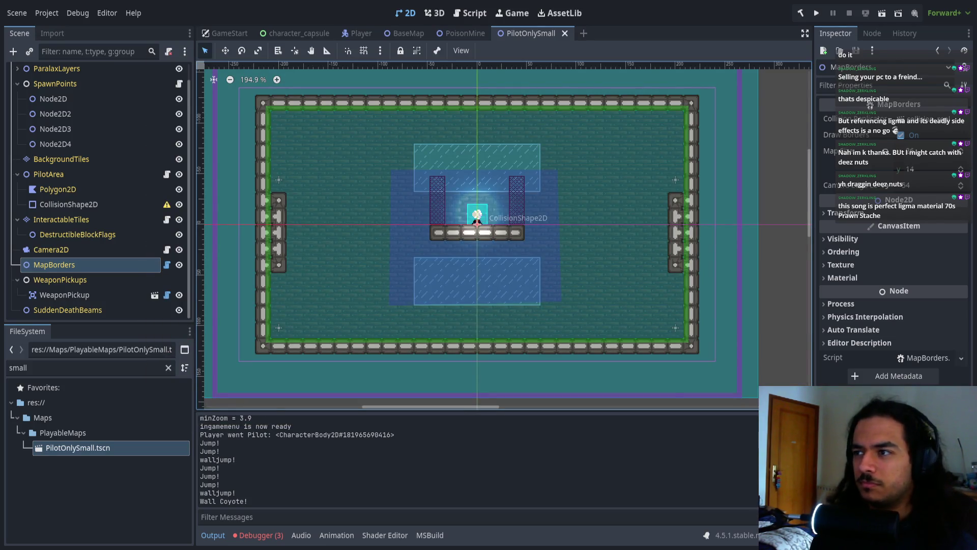
- Hide the pilot area's Polygon2D and CollisionShape2D overlays and save the PilotOnlySmall scene
click(178, 189)
click(179, 204)
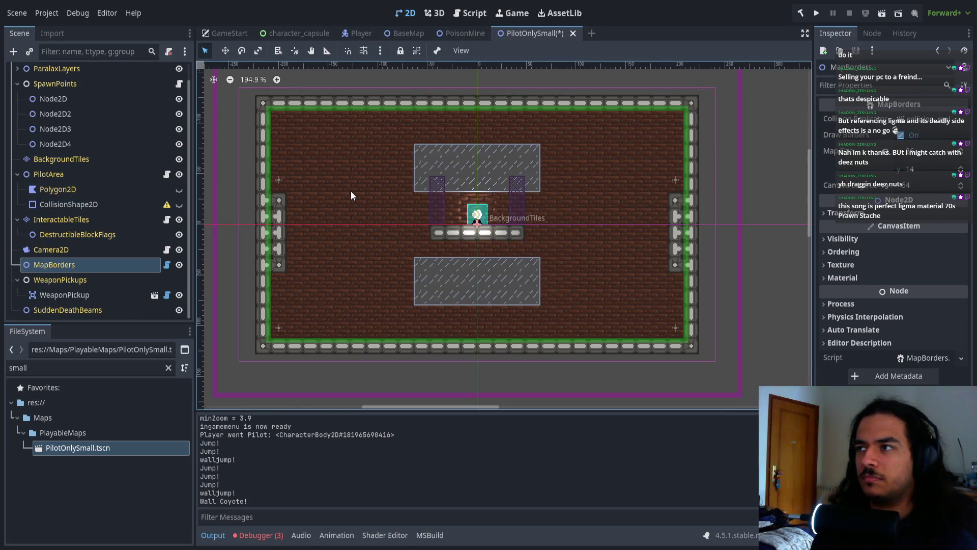
key(ctrl+s)
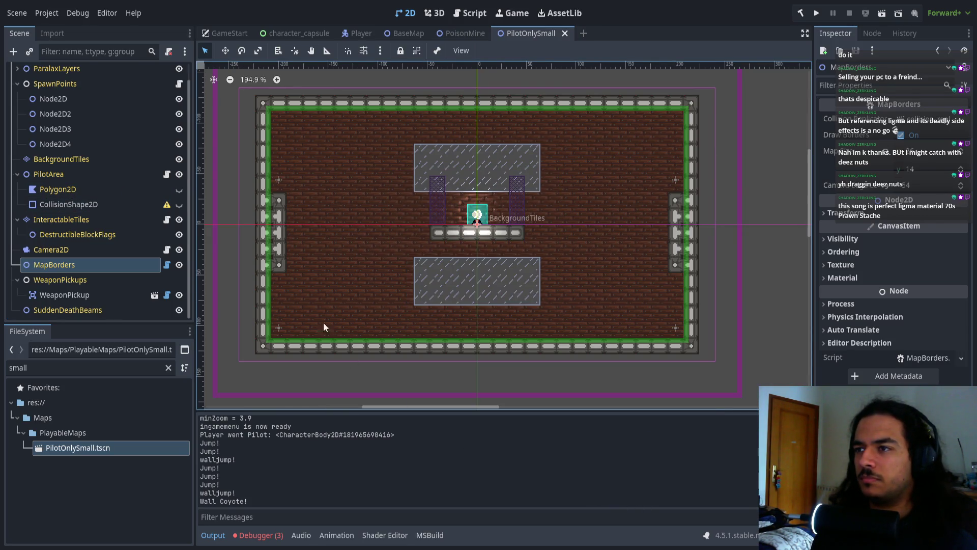
- Inspect the WeaponPickup node, the first spawn point and the SpawnPoints group
click(114, 294)
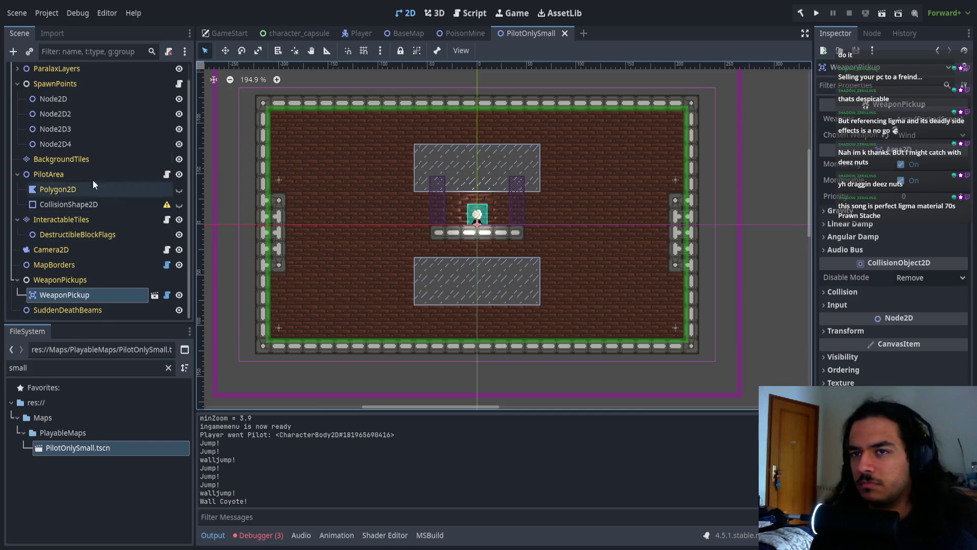
click(88, 100)
click(96, 87)
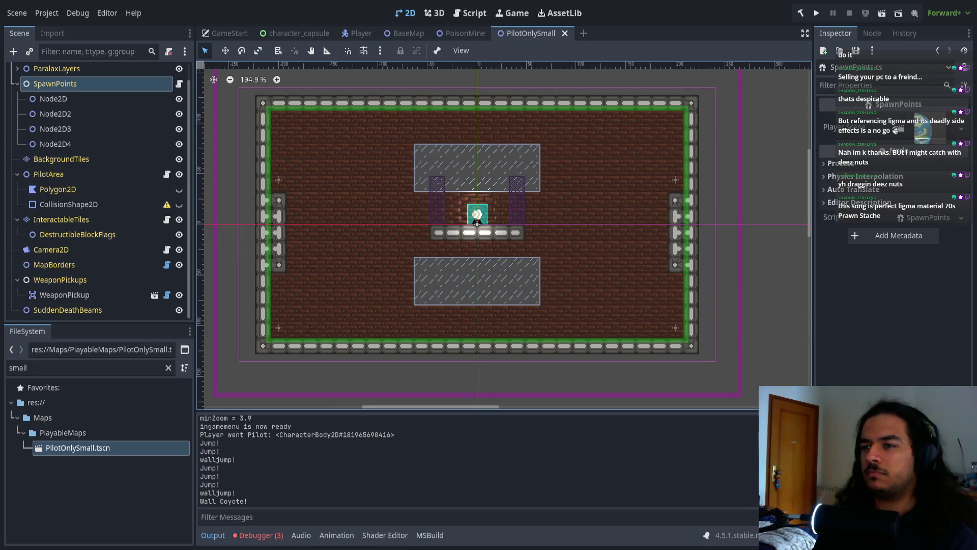
- Clear the debugger's error list and run the project again
click(261, 535)
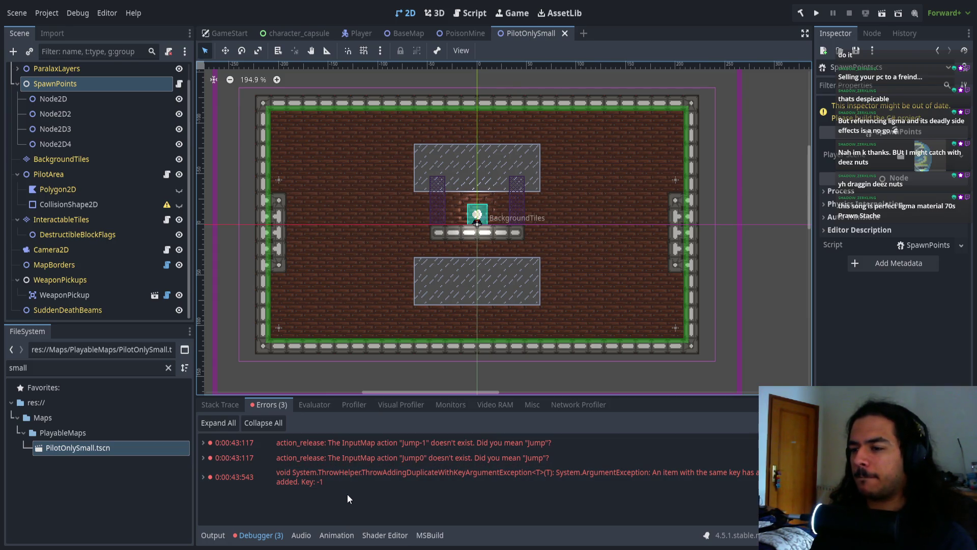
click(794, 422)
click(815, 11)
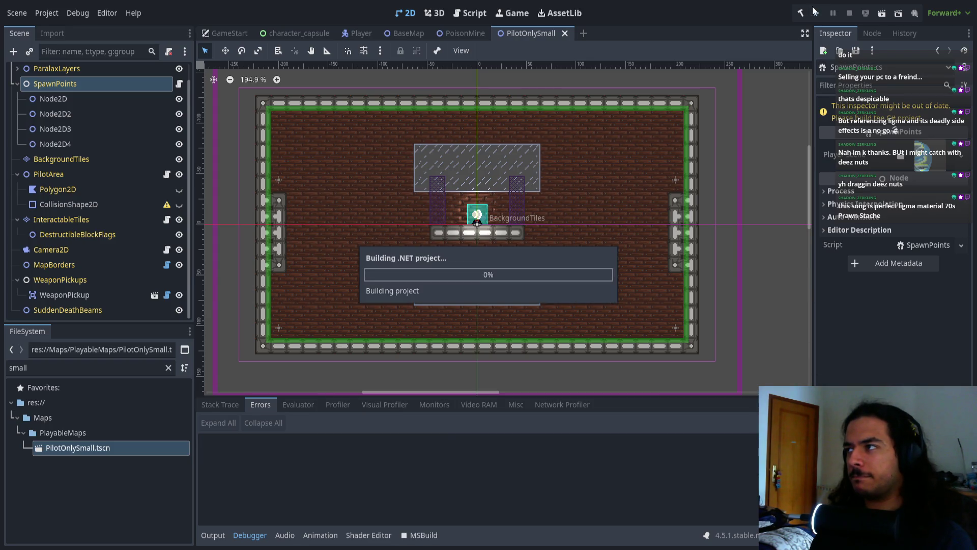